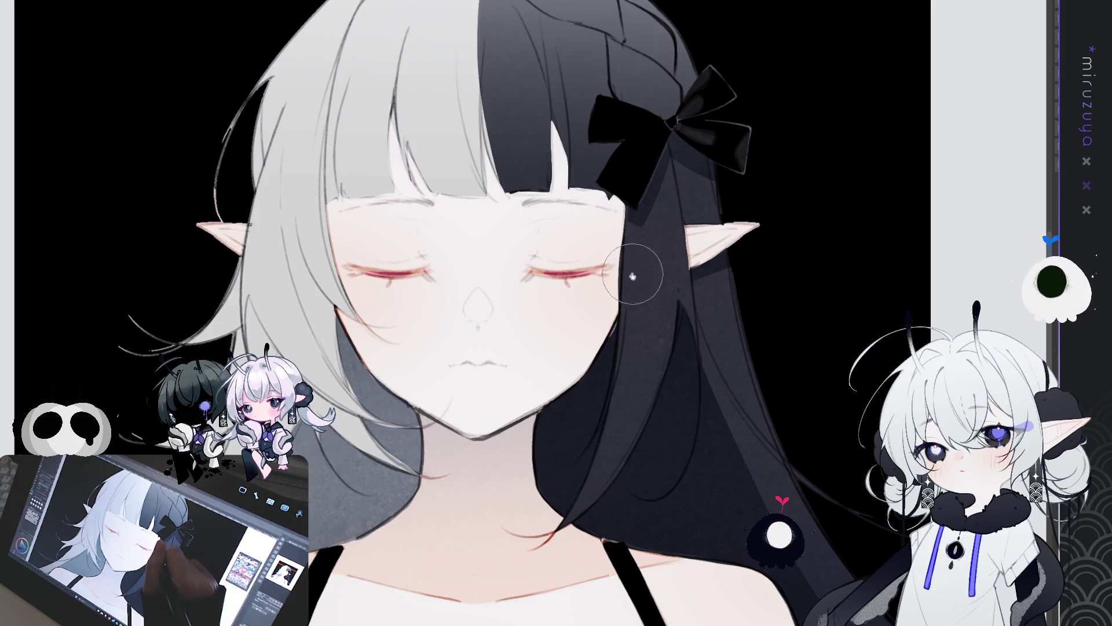
- Pan around the portrait from the face down to the straps and back to the bow
drag(493, 399, 555, 385)
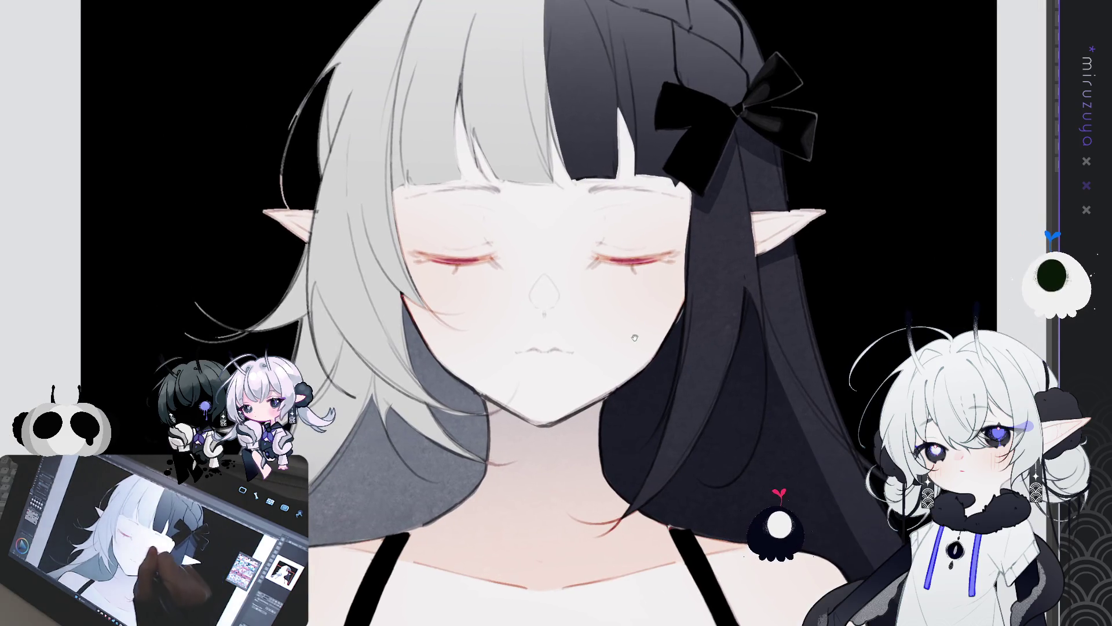
drag(332, 483, 531, 465)
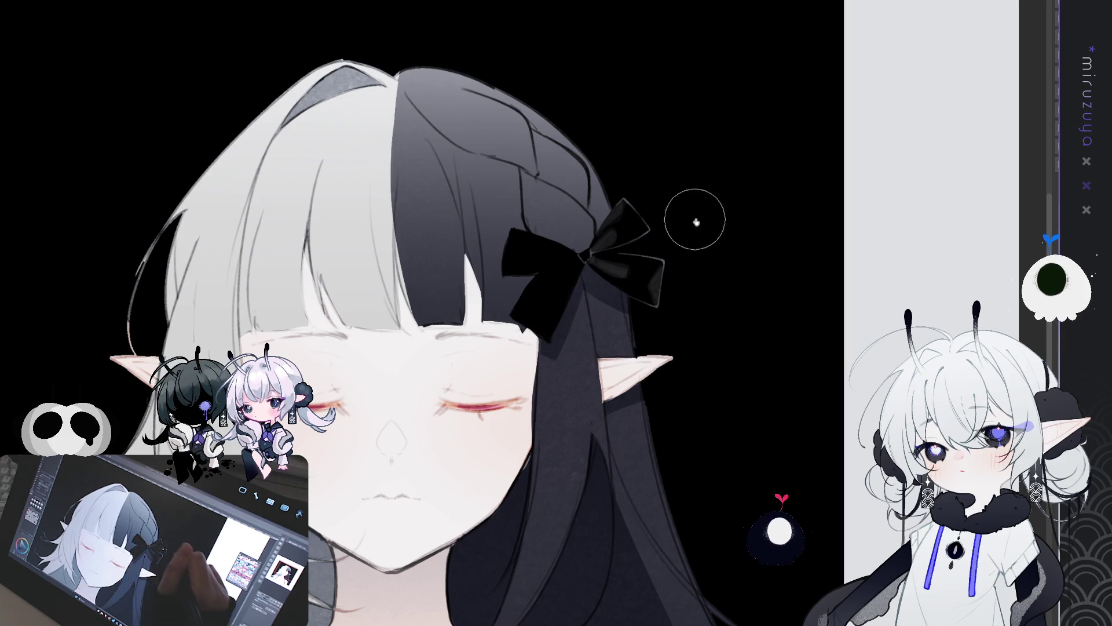
drag(683, 213, 839, 57)
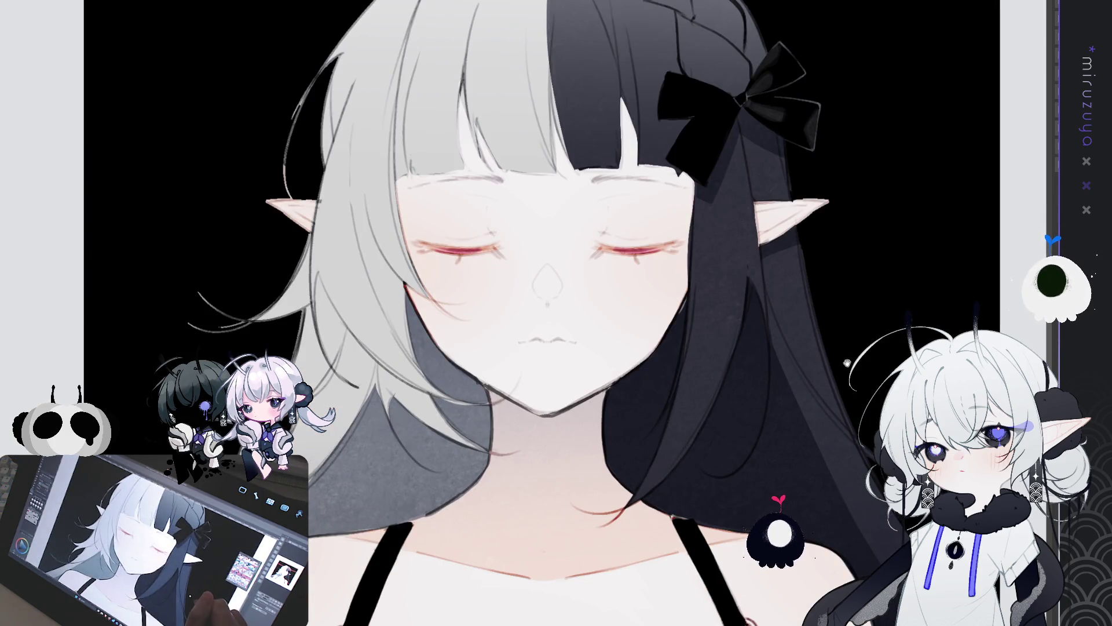
drag(845, 461, 831, 363)
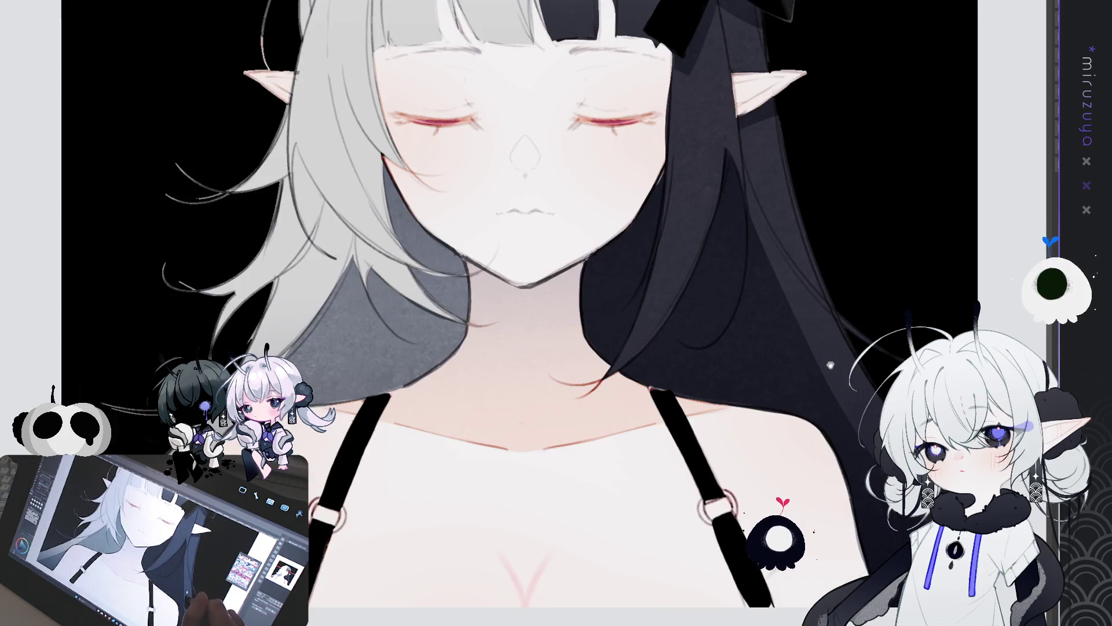
drag(883, 276, 869, 406)
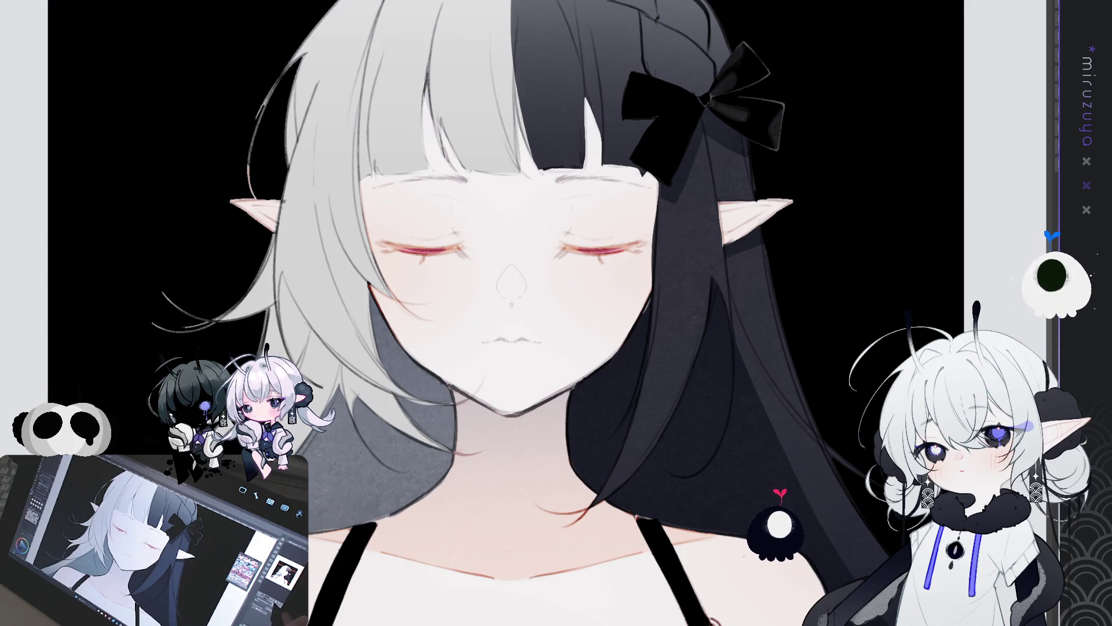
- Zoom in on the face and mirror the canvas view horizontally
key(ctrl+plus)
key(h)
mouse_move(699, 353)
mouse_down()
mouse_move(773, 395)
mouse_move(795, 433)
mouse_up()
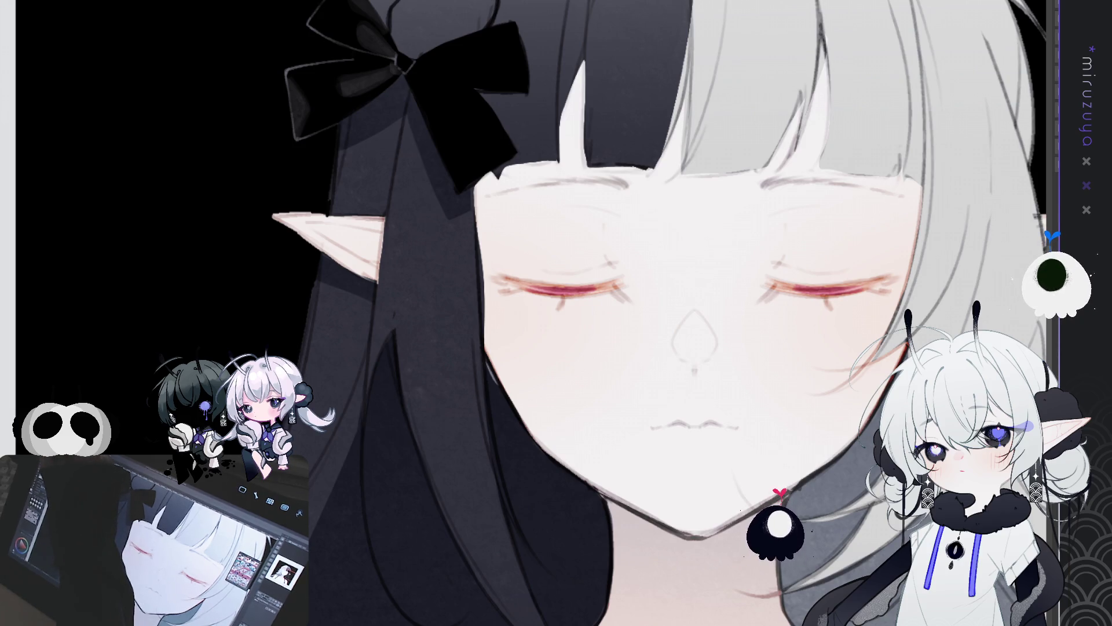
- Soften the face-edge line with light skin-tone strokes, then unmirror the view
drag(481, 221, 485, 316)
drag(481, 232, 489, 348)
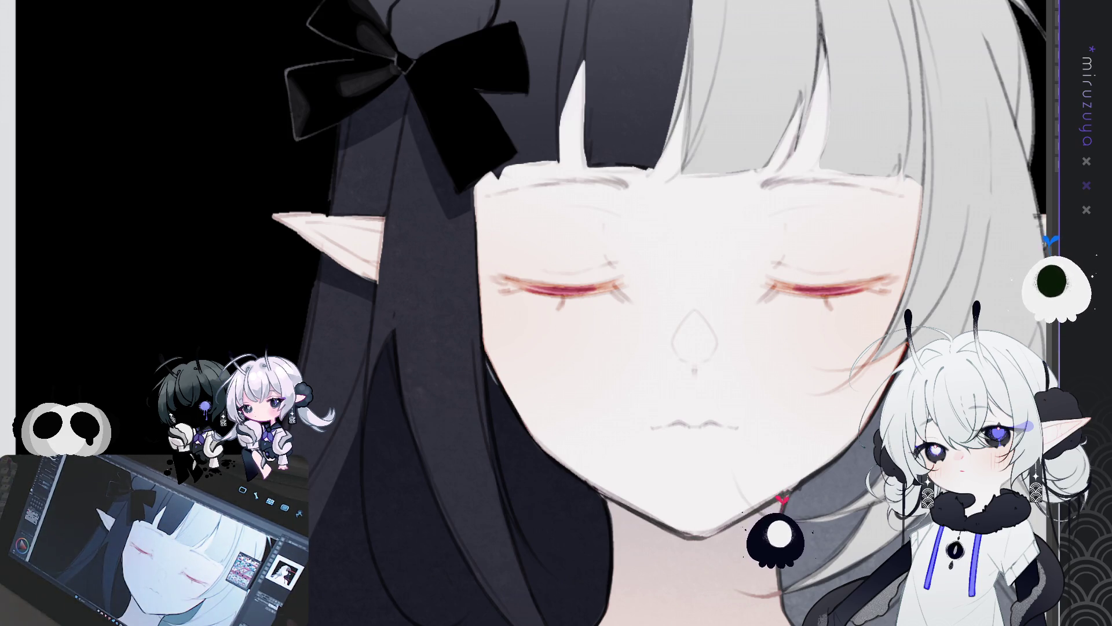
key(h)
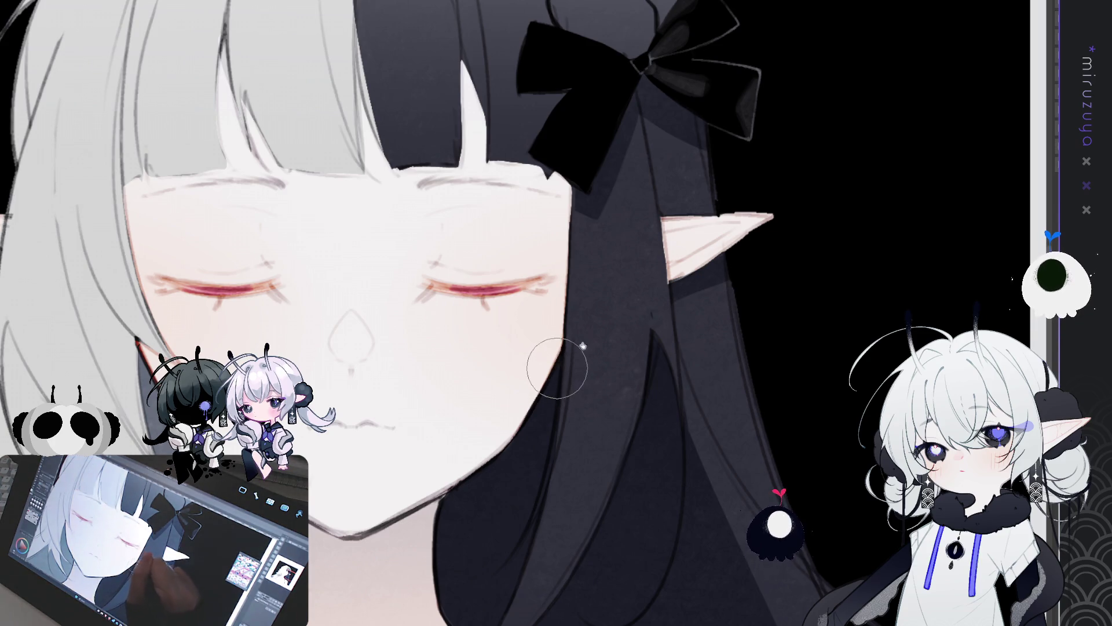
- Pan to show both ears and the bow, then fit the whole bust in the window
drag(580, 347, 672, 383)
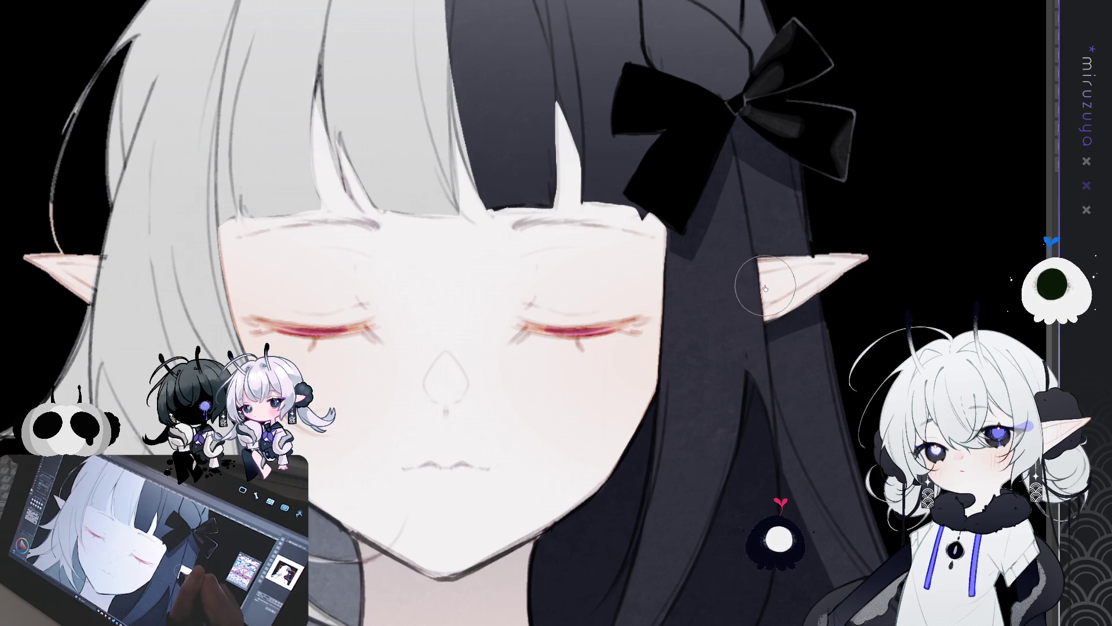
drag(766, 287, 916, 212)
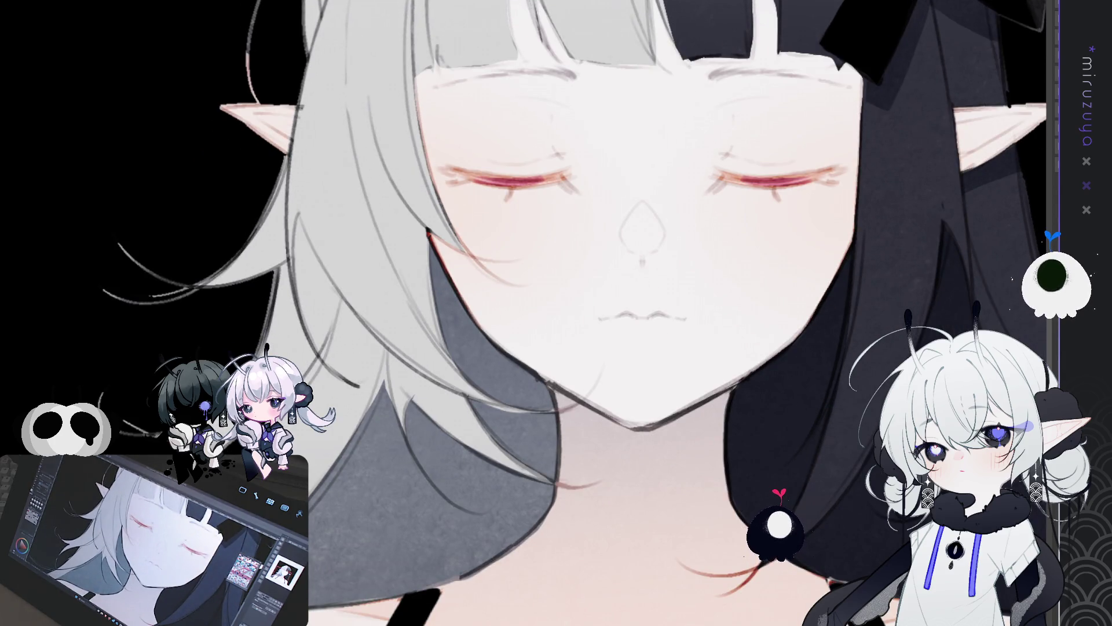
key(ctrl+0)
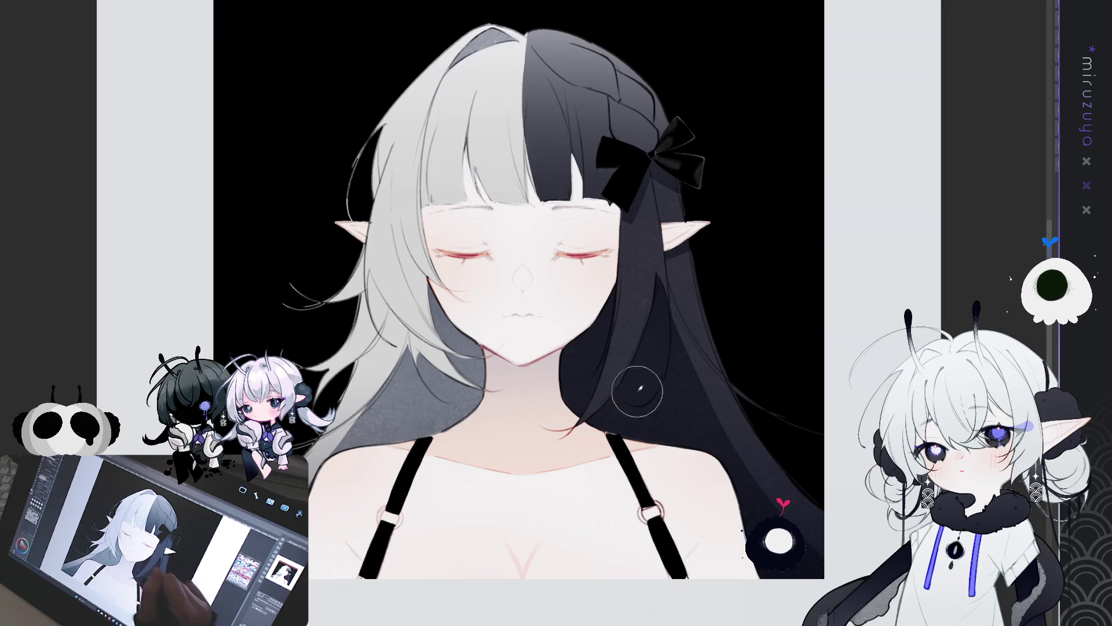
- Centre the face, add a faint nose line, zoom in, and rotate the view about 45° clockwise
drag(645, 510, 630, 567)
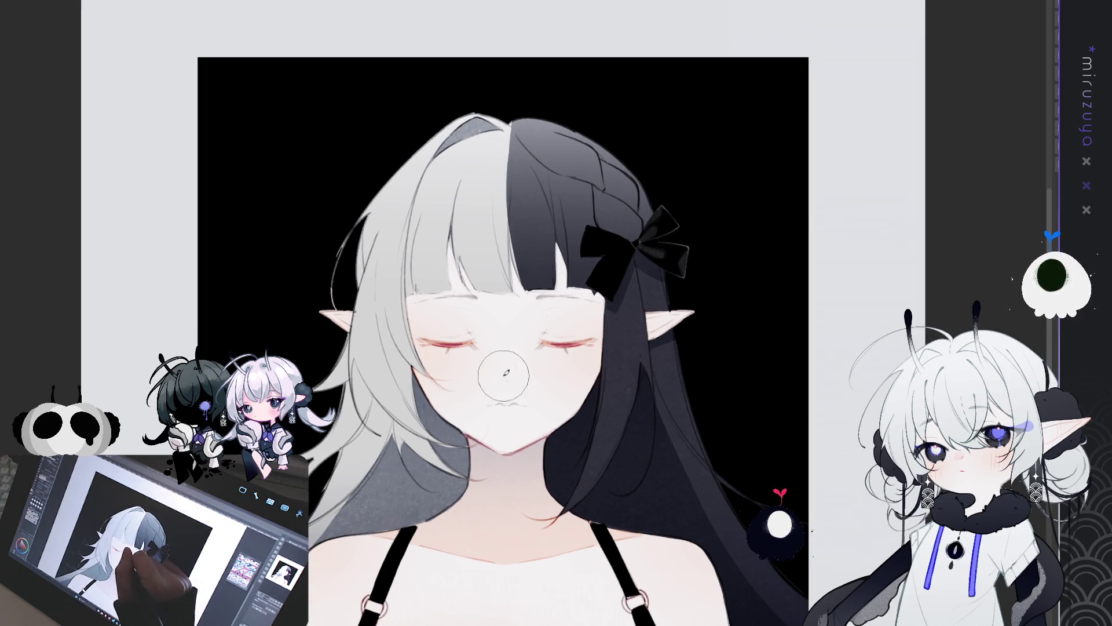
drag(505, 366, 509, 378)
key(ctrl+plus)
key(ctrl+plus)
key(ctrl+plus)
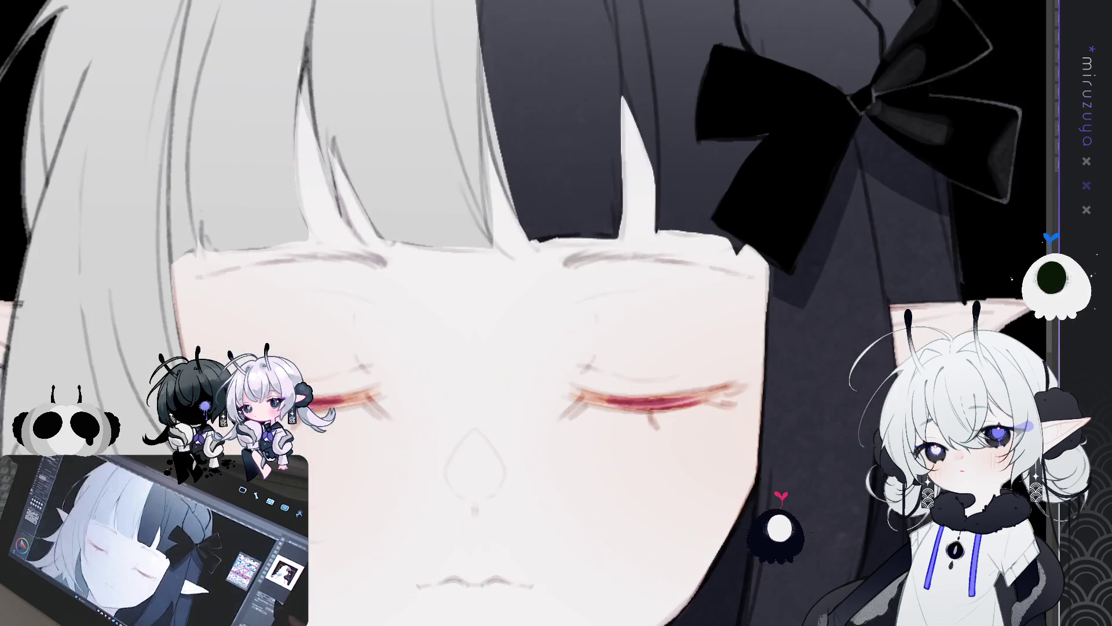
scroll(557, 313, down, 3)
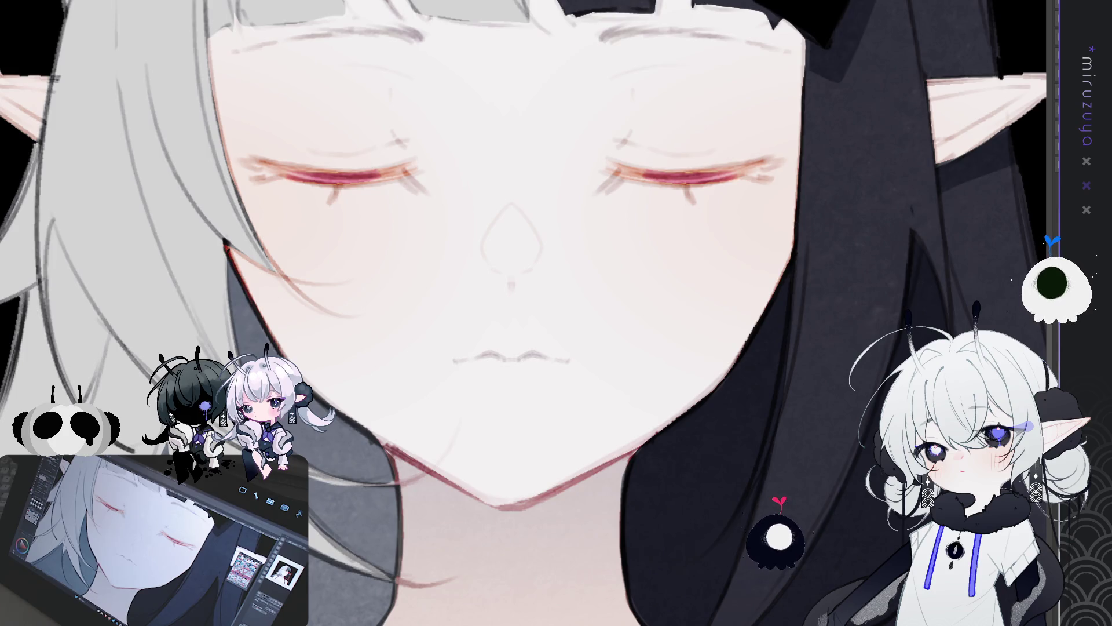
key(asciicircum)
key(asciicircum)
key(asciicircum)
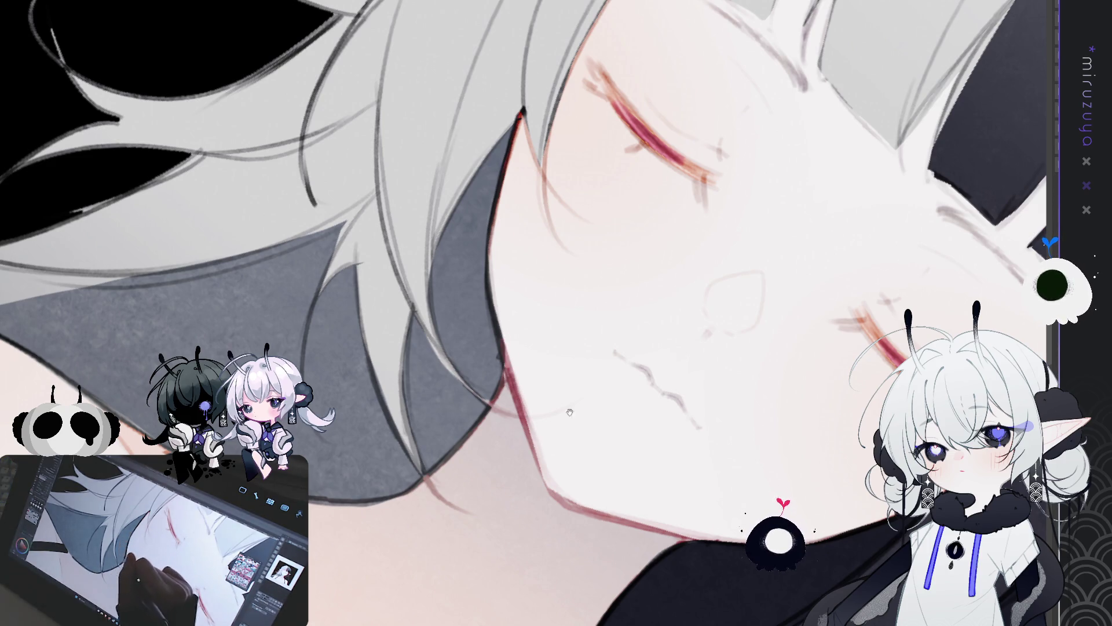
- Pan to the cheek and rotate the view until the jawline and neck are visible
drag(566, 420, 575, 327)
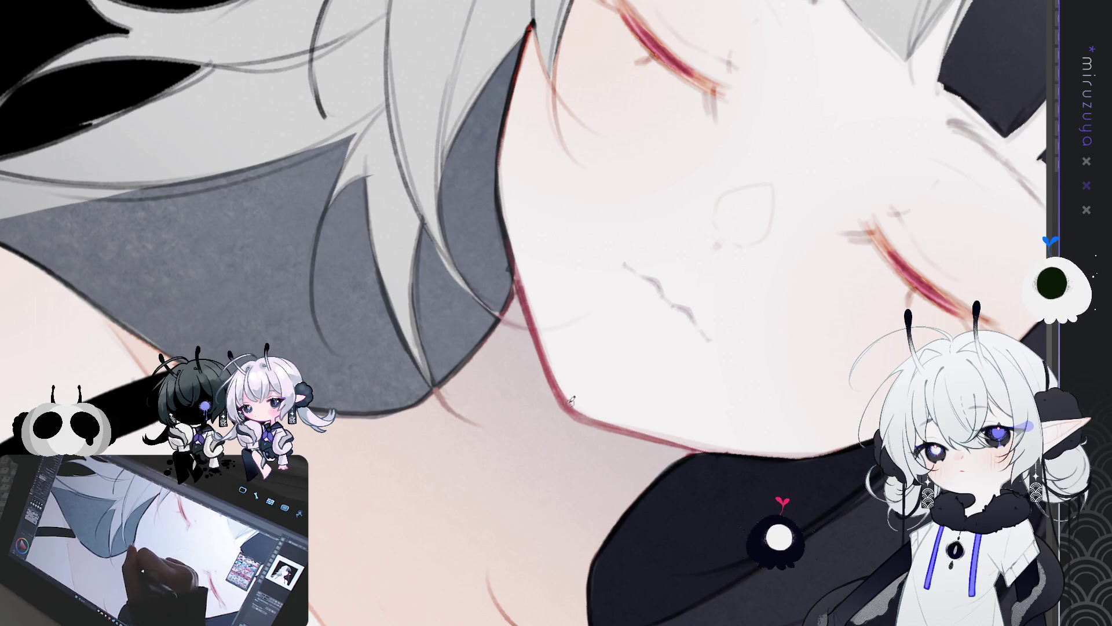
mouse_move(575, 400)
mouse_down()
mouse_move(741, 176)
mouse_move(584, 171)
mouse_up()
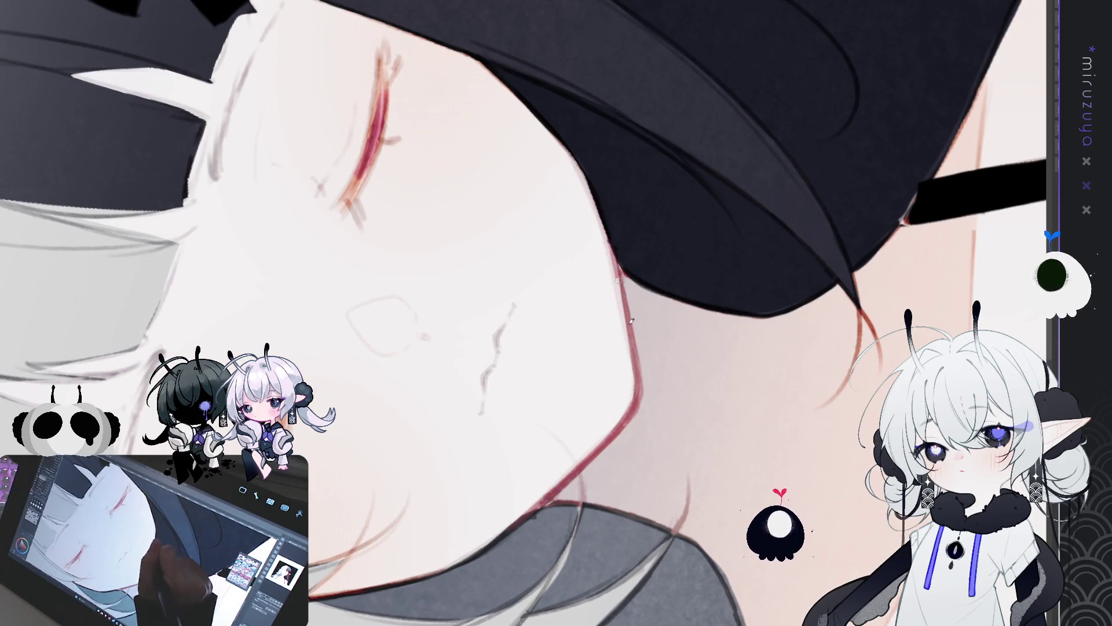
- Turn the view upright over the face, then pan to the red cheek line
drag(633, 409, 756, 244)
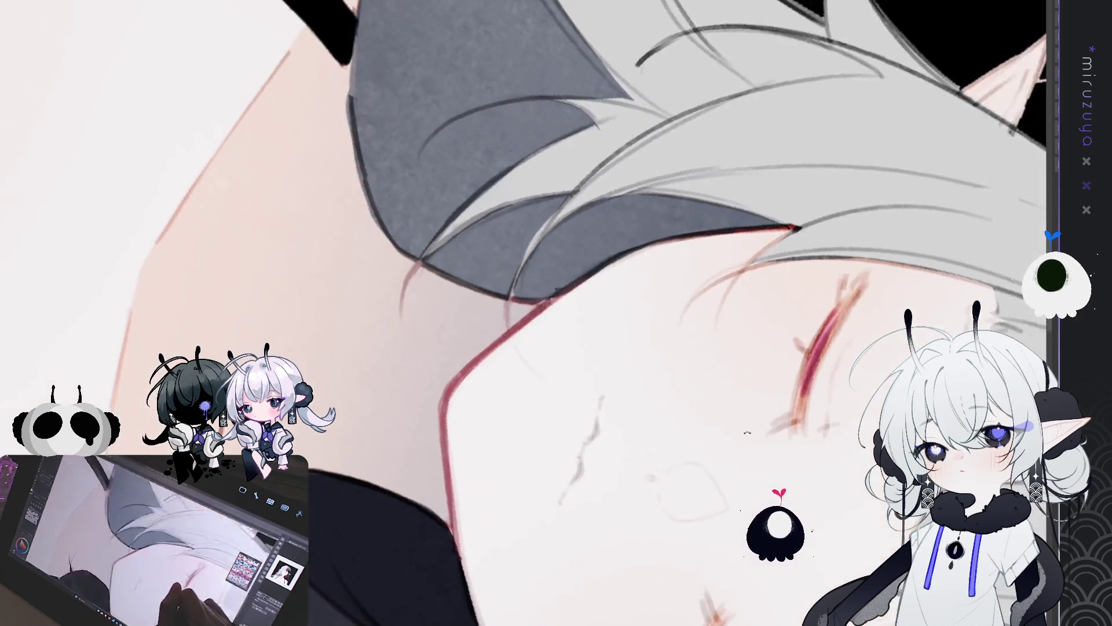
drag(697, 534, 784, 366)
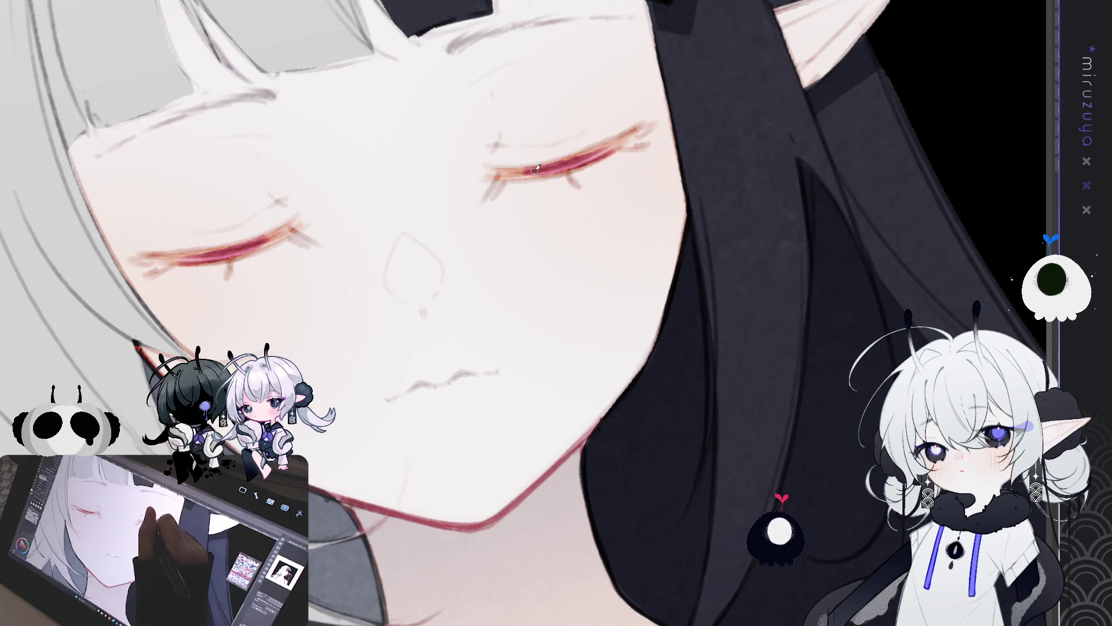
- Mirror the canvas three times to check facial symmetry, then rotate onto the neck and shoulder
drag(537, 168, 481, 185)
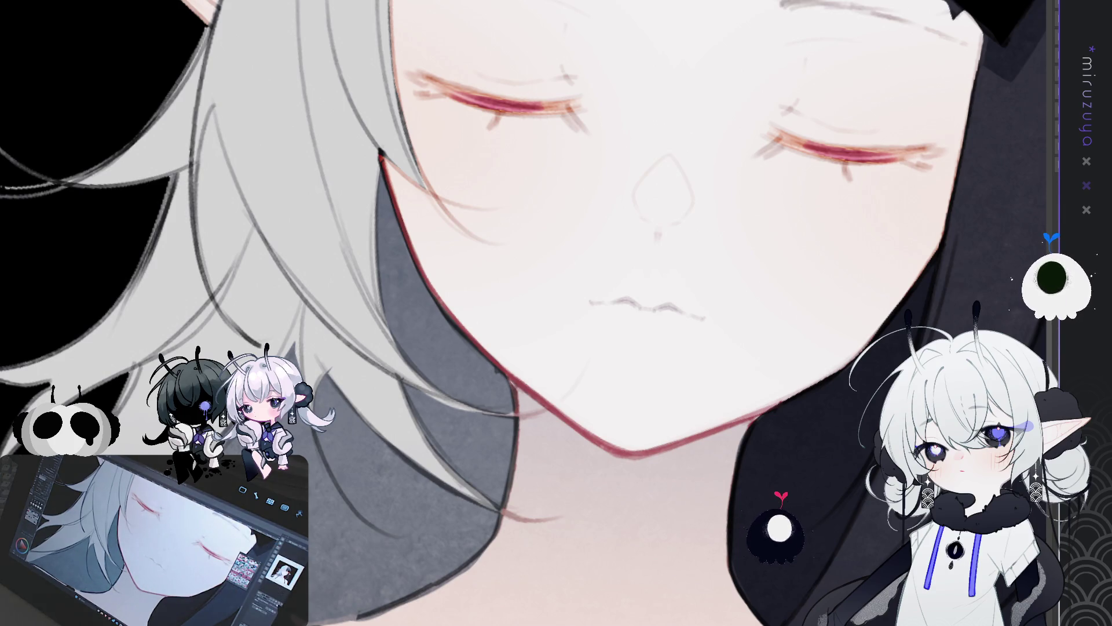
key(h)
key(h)
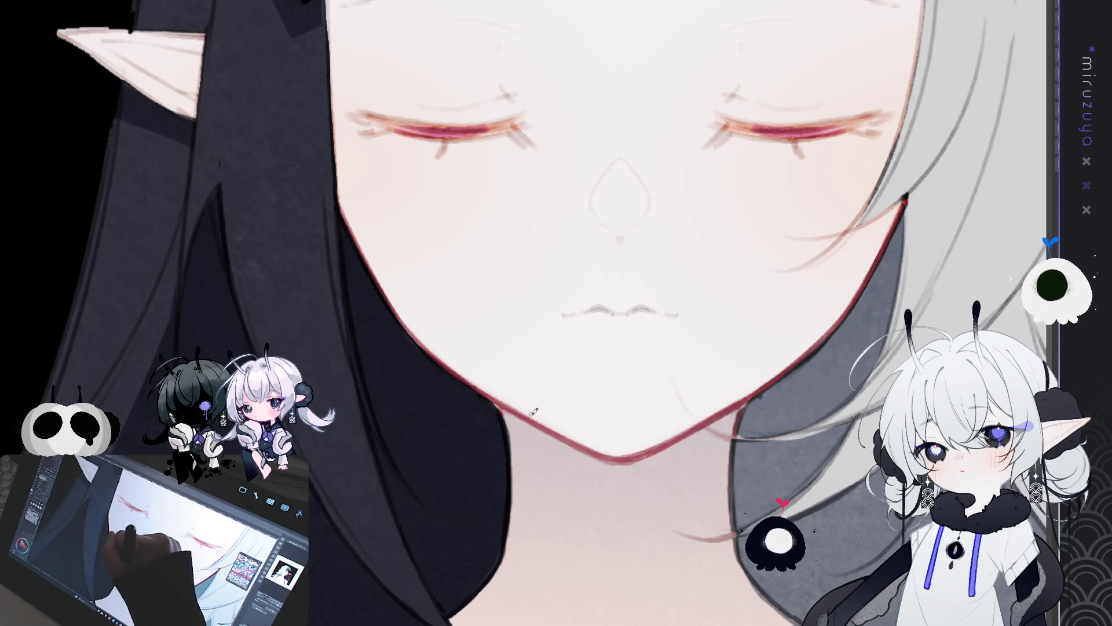
key(h)
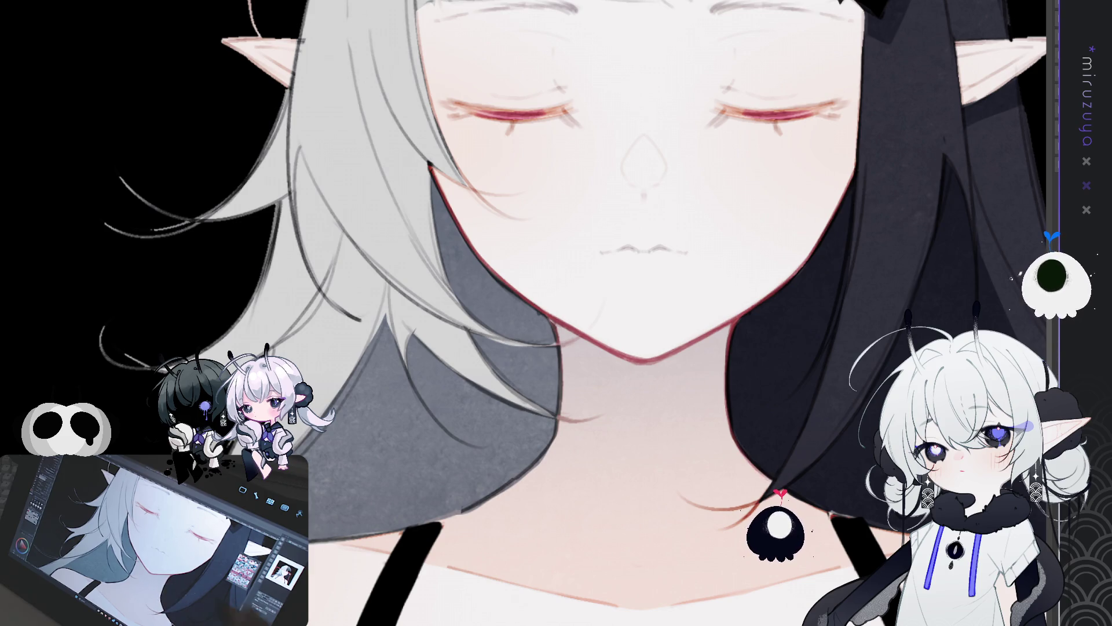
key(h)
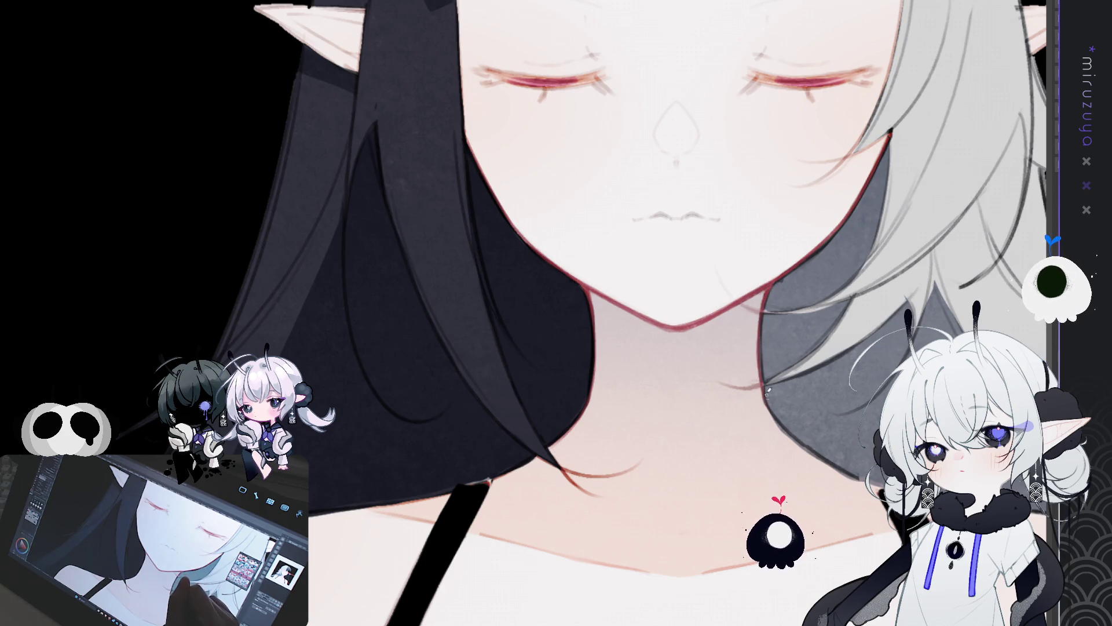
drag(765, 396, 655, 346)
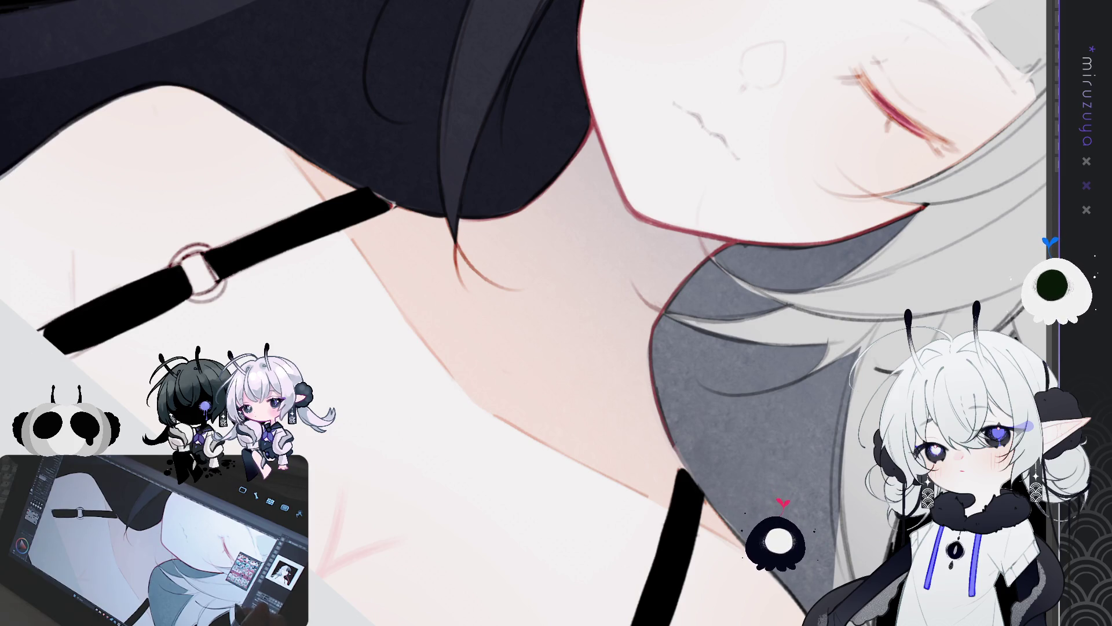
- Reset rotation, darken the neck outline, and extend the black strap up to the collarbone
key(at)
drag(822, 465, 426, 209)
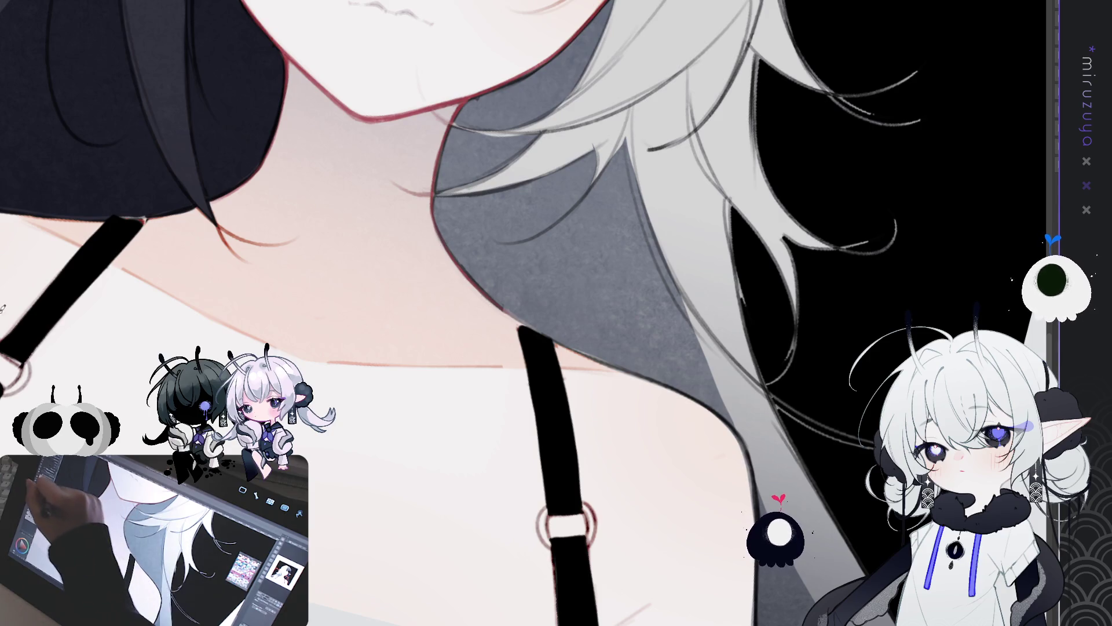
mouse_move(506, 201)
mouse_down()
mouse_move(477, 241)
mouse_move(478, 280)
mouse_up()
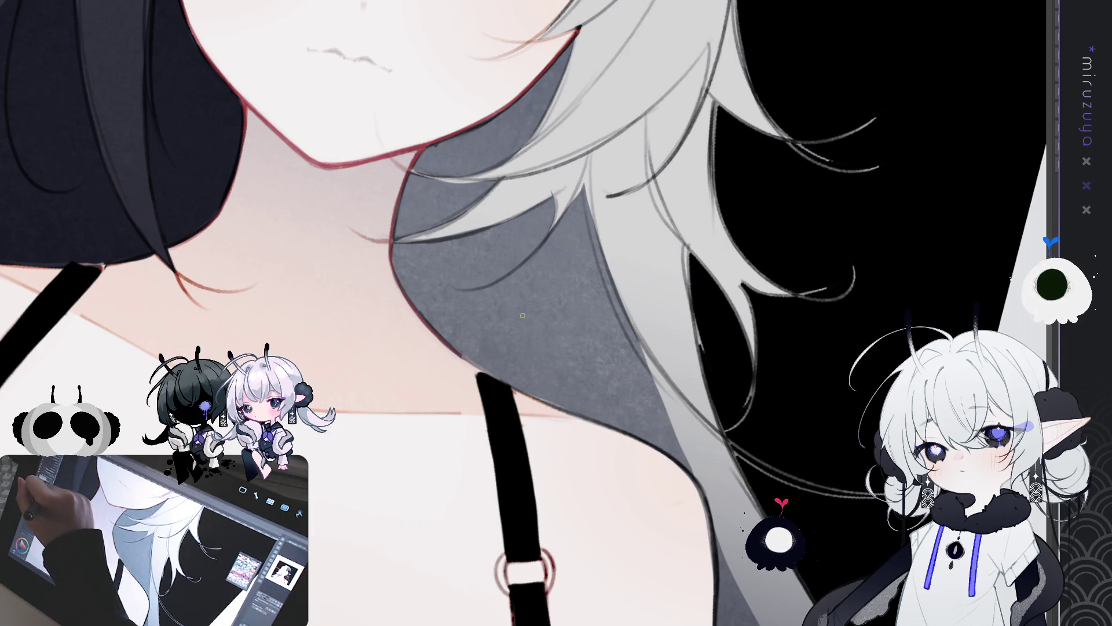
drag(393, 218, 390, 244)
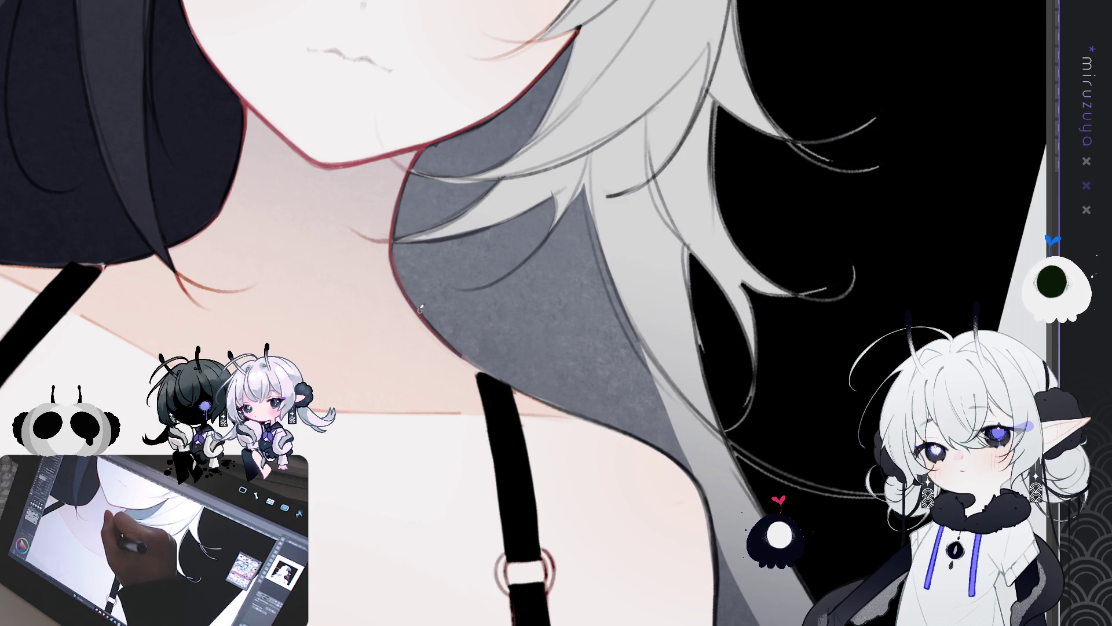
drag(463, 351, 426, 304)
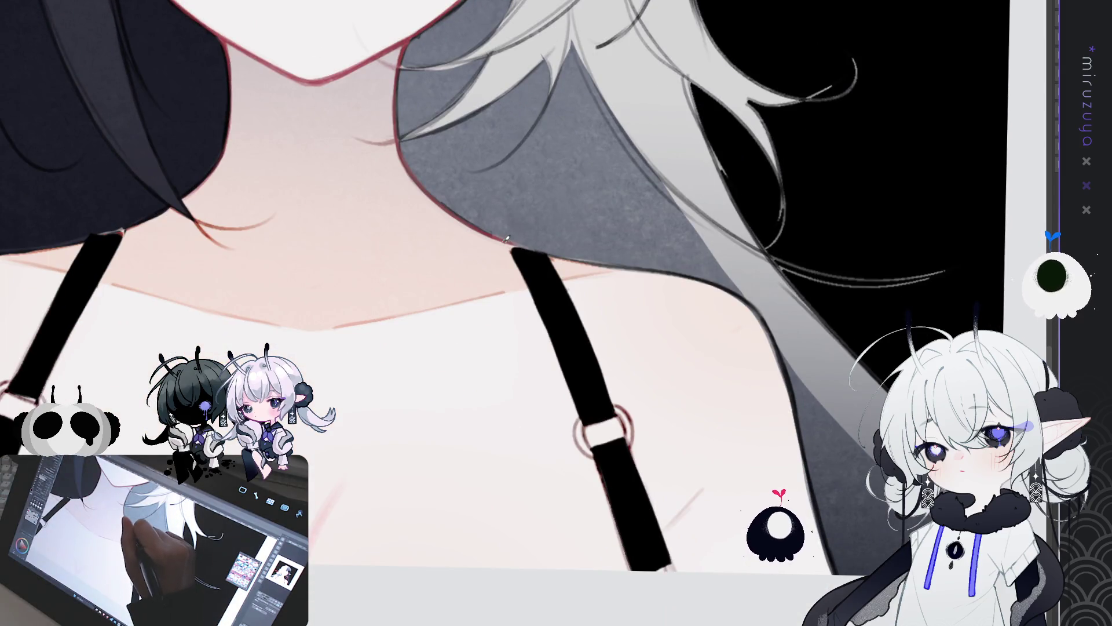
drag(502, 238, 523, 268)
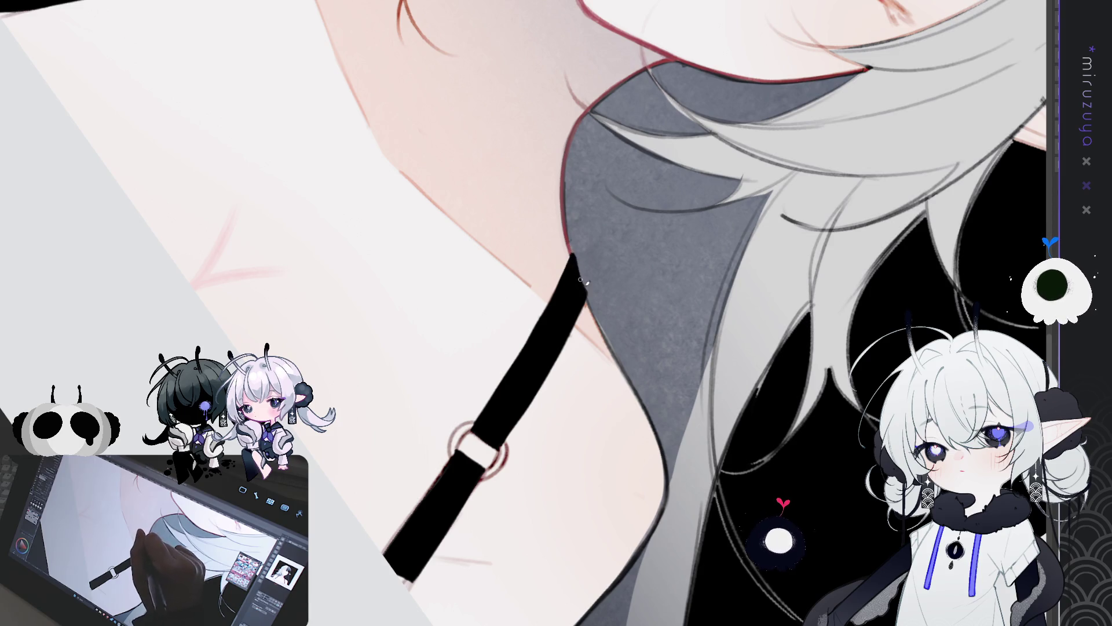
- Ink the right strap's left edge in black, then pan over to the left strap
scroll(496, 487, down, 5)
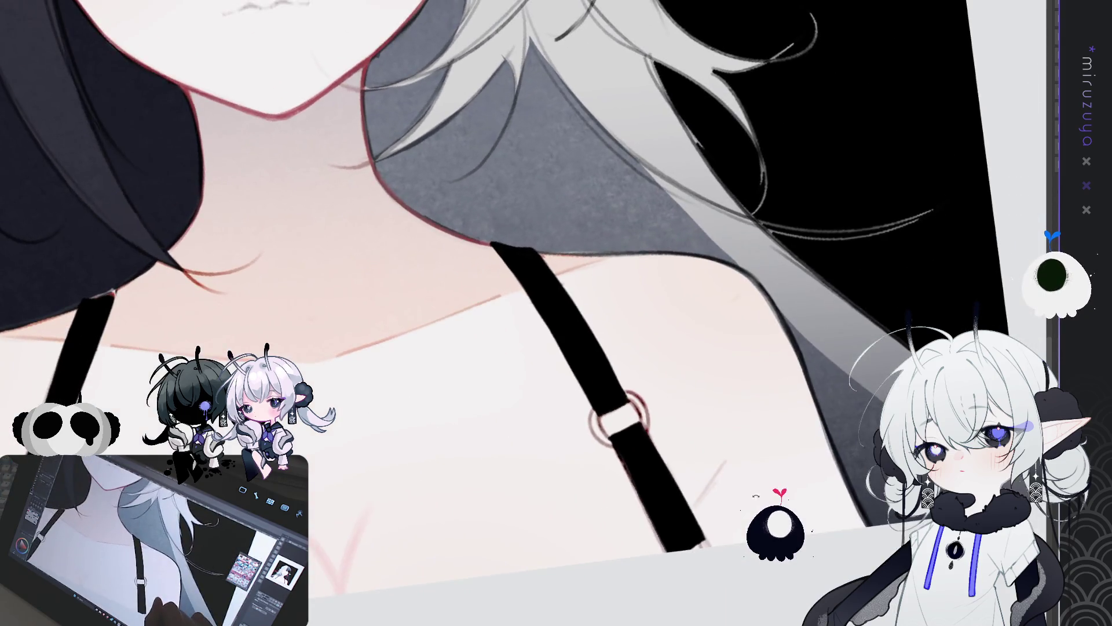
scroll(714, 520, up, 1)
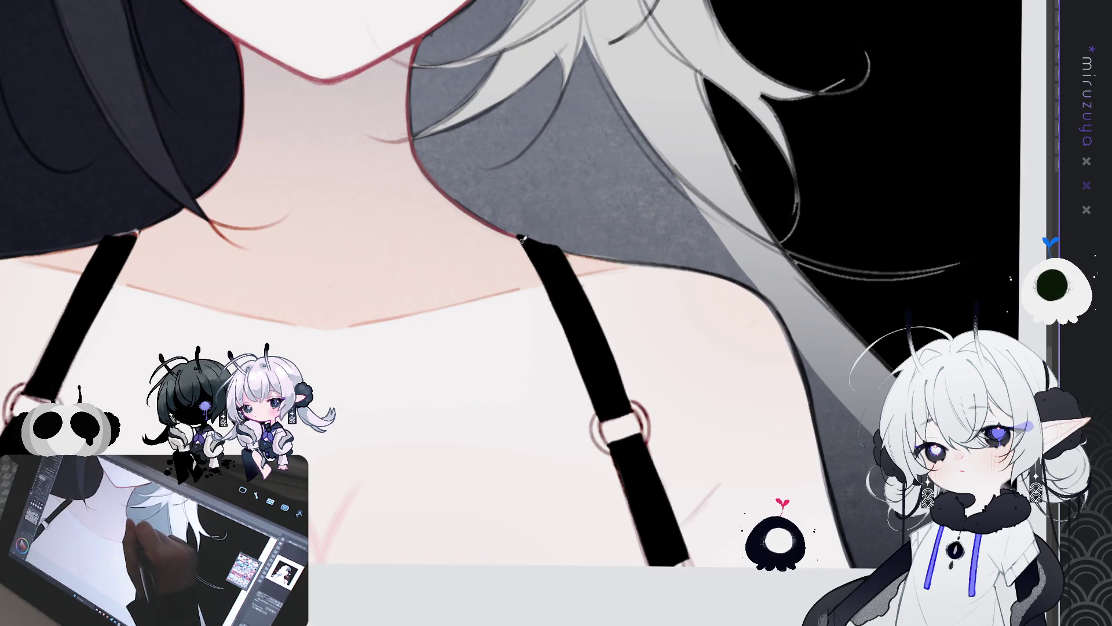
drag(522, 238, 593, 398)
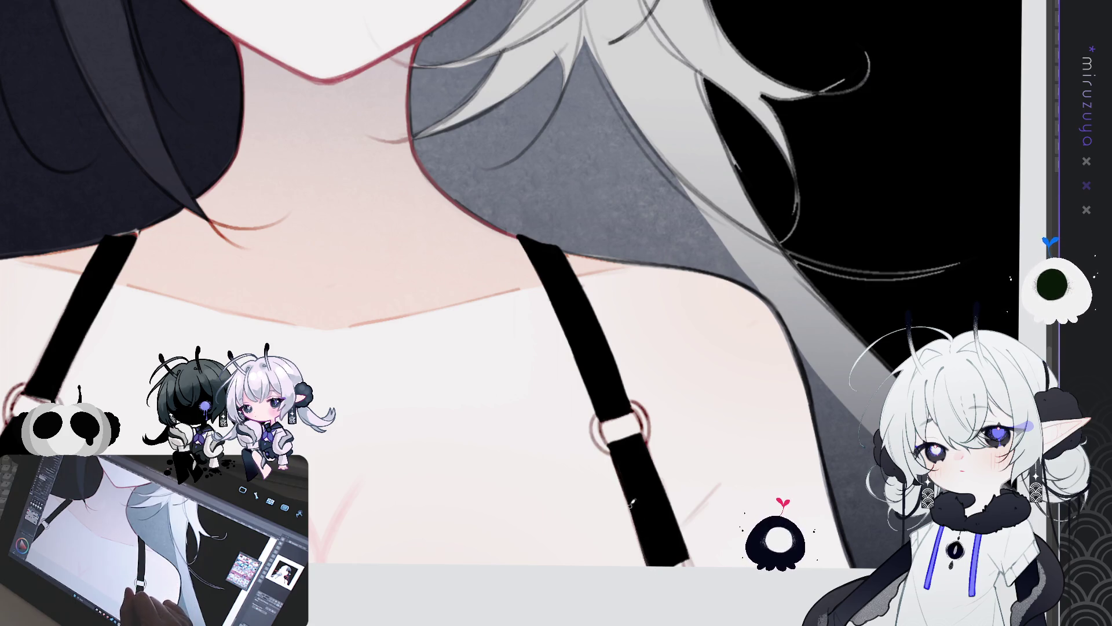
drag(811, 332, 785, 291)
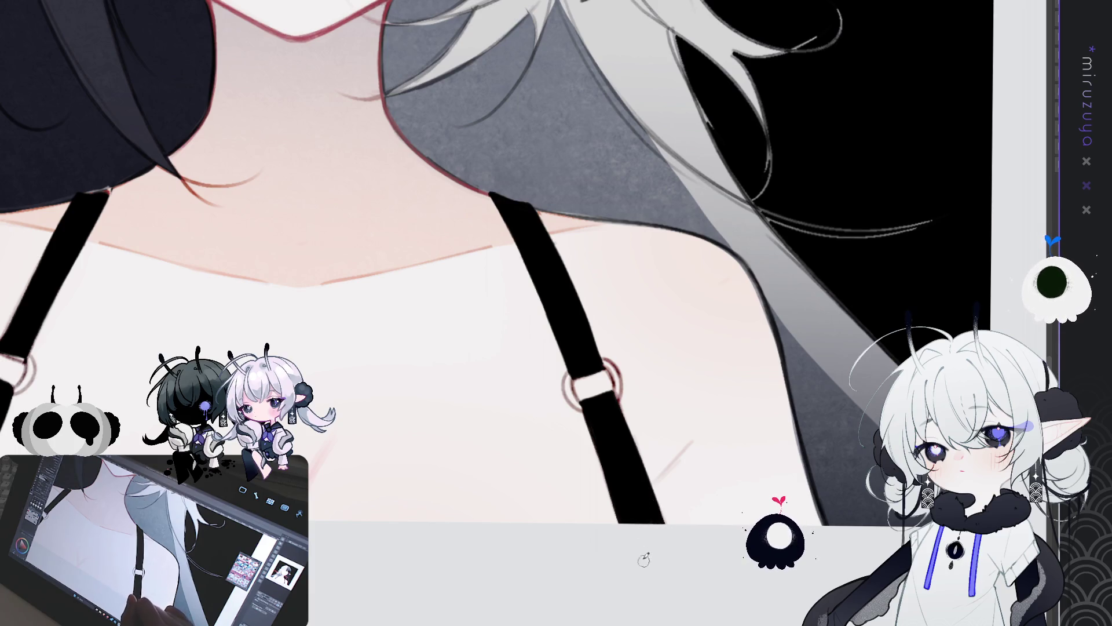
drag(443, 549, 822, 430)
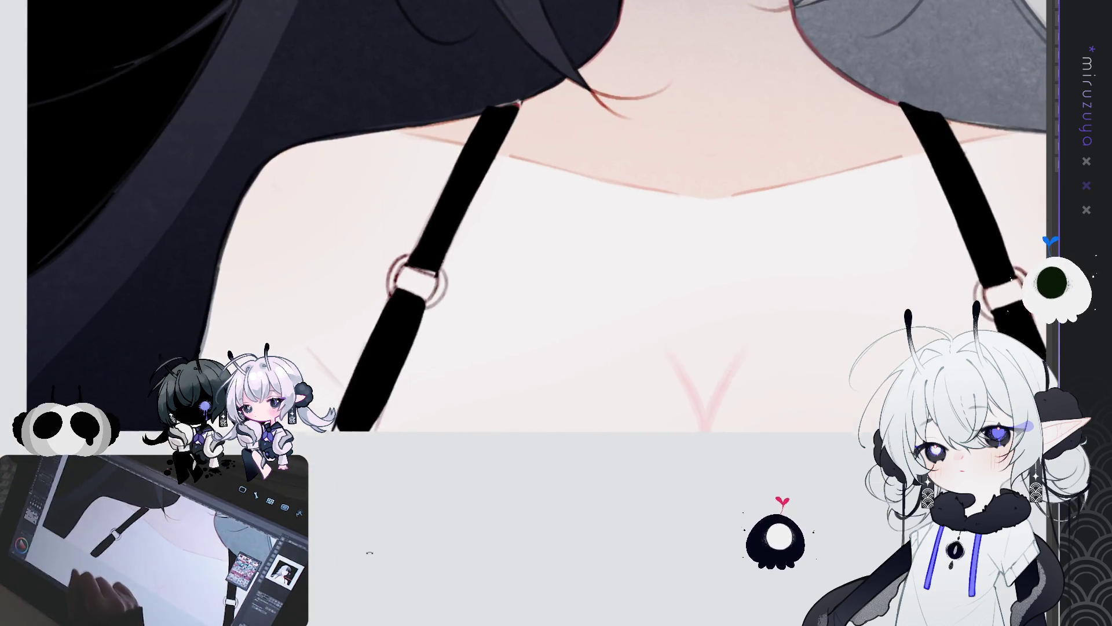
- Blacken the strap's white highlight and clean its left edge down to the ring, then widen the view
key(-)
key(-)
key(-)
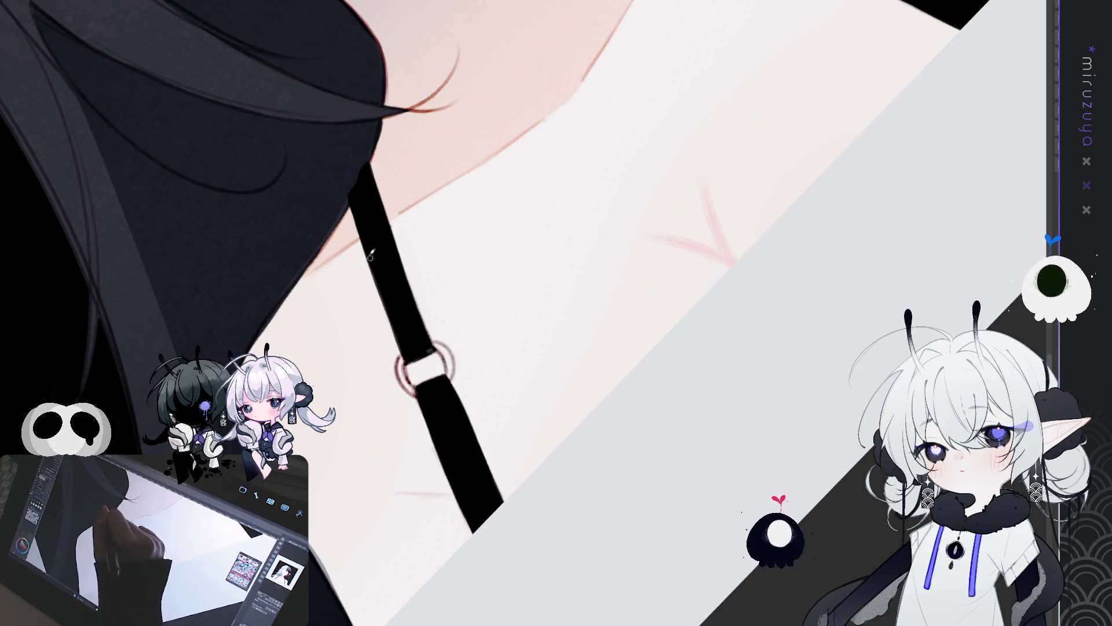
drag(351, 200, 382, 282)
drag(350, 194, 393, 313)
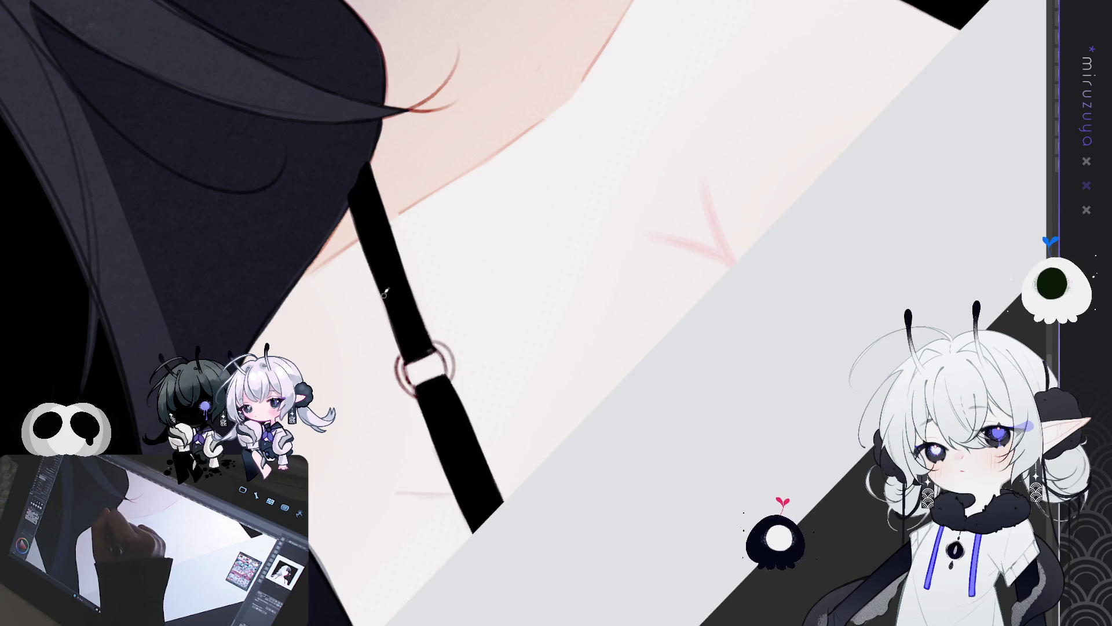
drag(368, 244, 409, 348)
drag(372, 176, 426, 333)
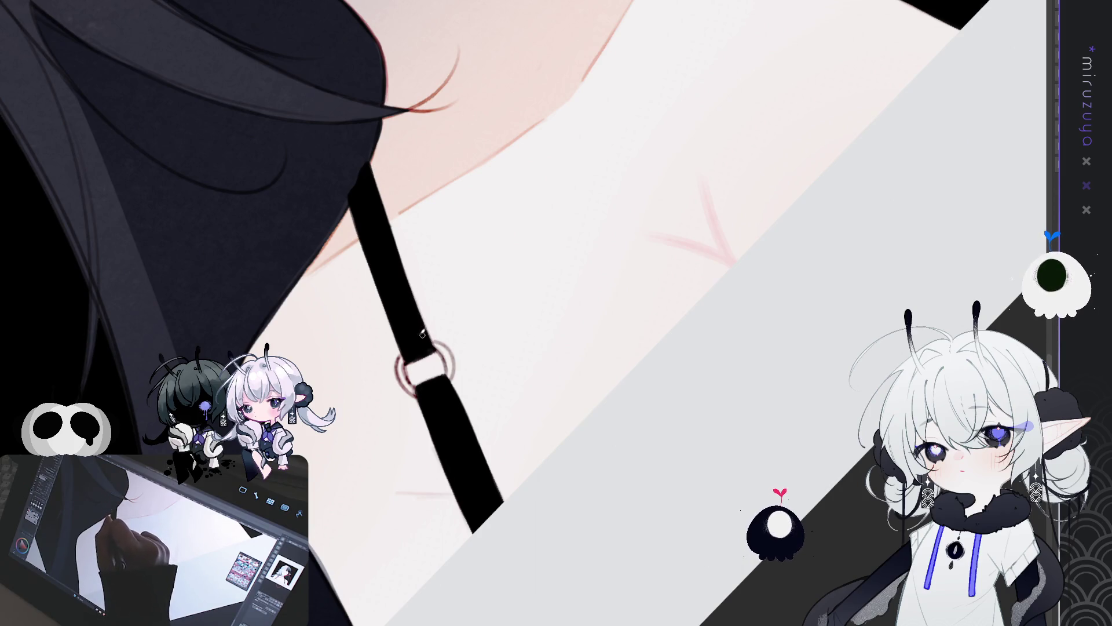
mouse_move(534, 192)
mouse_down()
mouse_move(645, 391)
mouse_move(577, 438)
mouse_up()
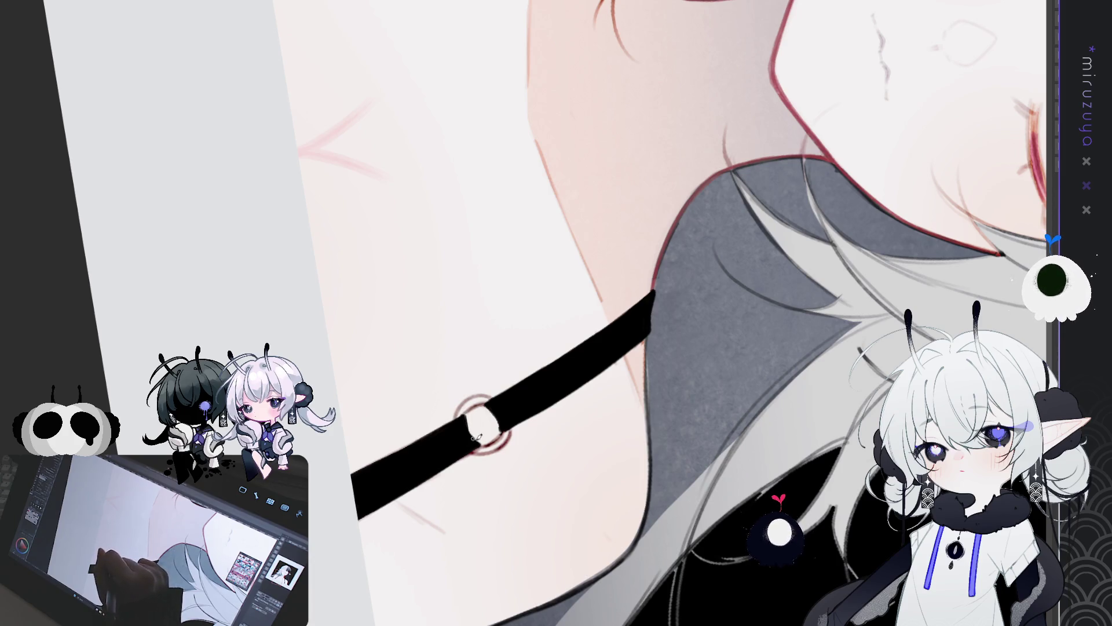
key(ctrl+at)
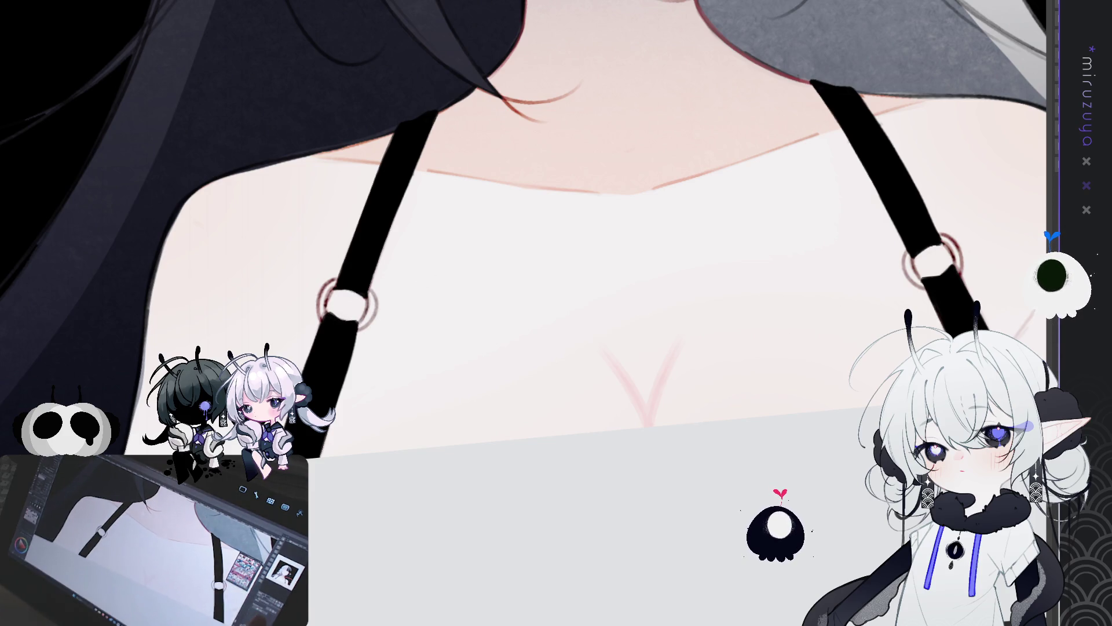
mouse_move(739, 223)
mouse_down()
mouse_move(578, 323)
mouse_move(573, 162)
mouse_move(596, 255)
mouse_up()
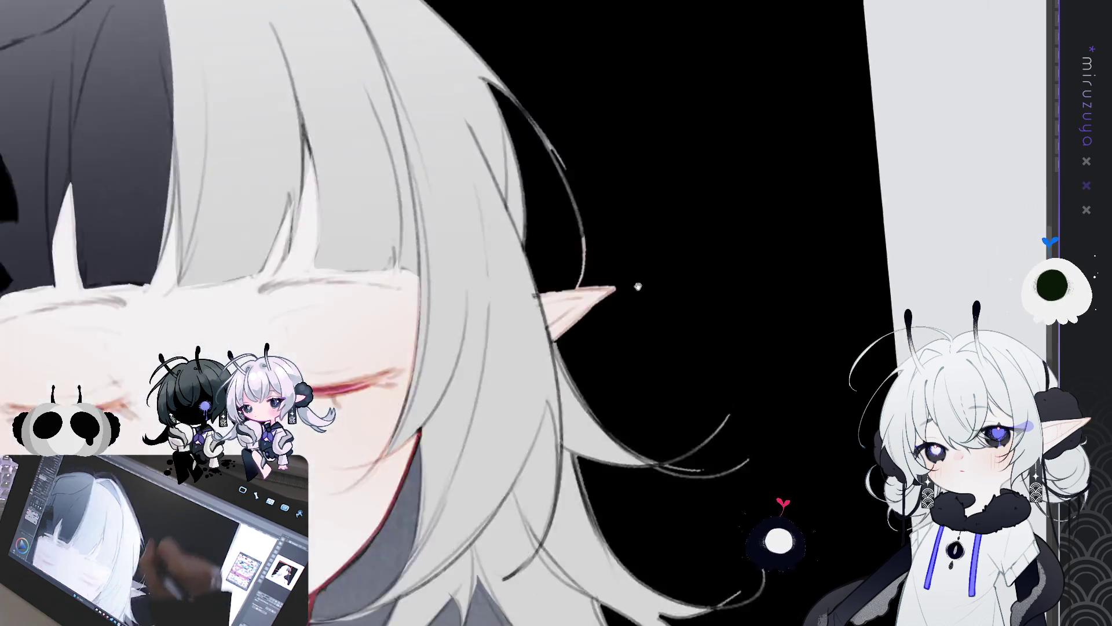
mouse_move(638, 286)
mouse_down()
mouse_move(638, 191)
mouse_move(614, 150)
mouse_move(568, 263)
mouse_move(625, 309)
mouse_up()
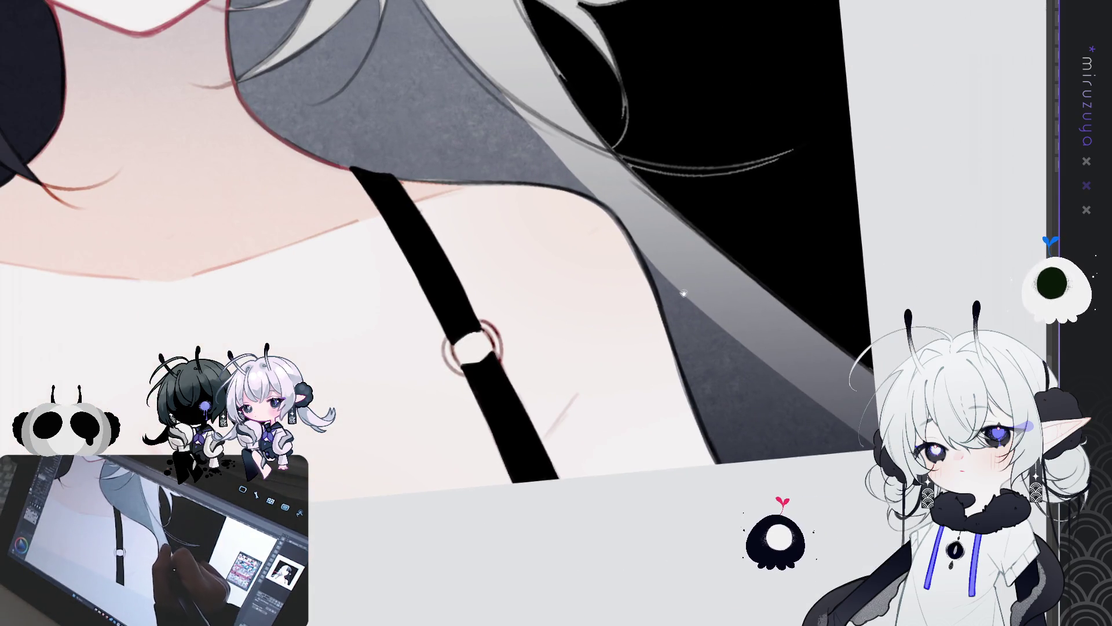
drag(808, 418, 826, 364)
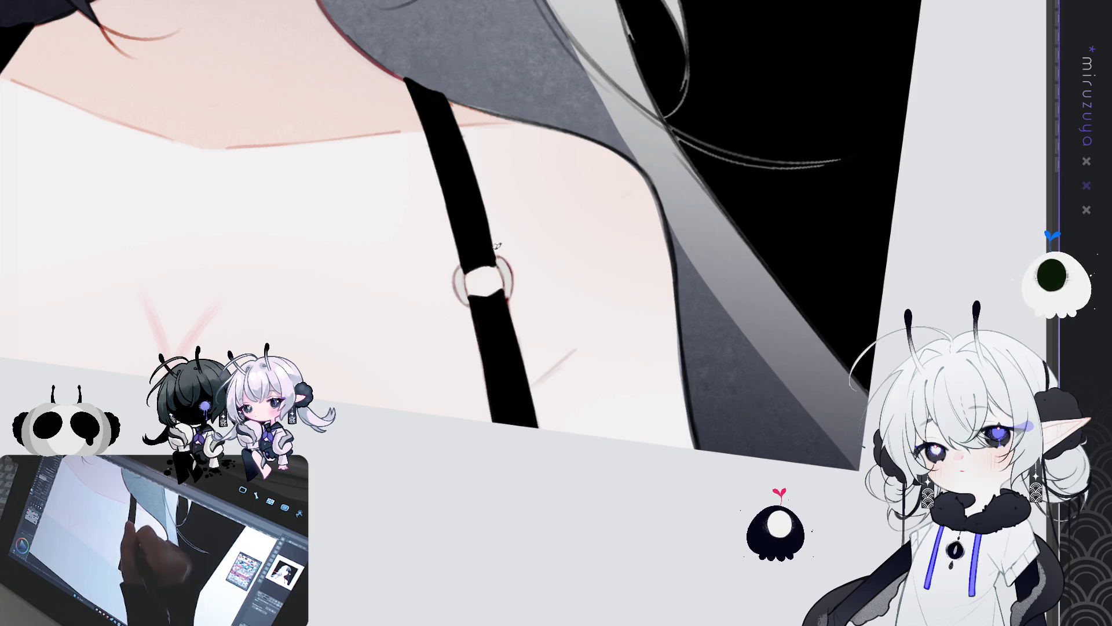
drag(497, 240, 732, 290)
drag(396, 600, 559, 559)
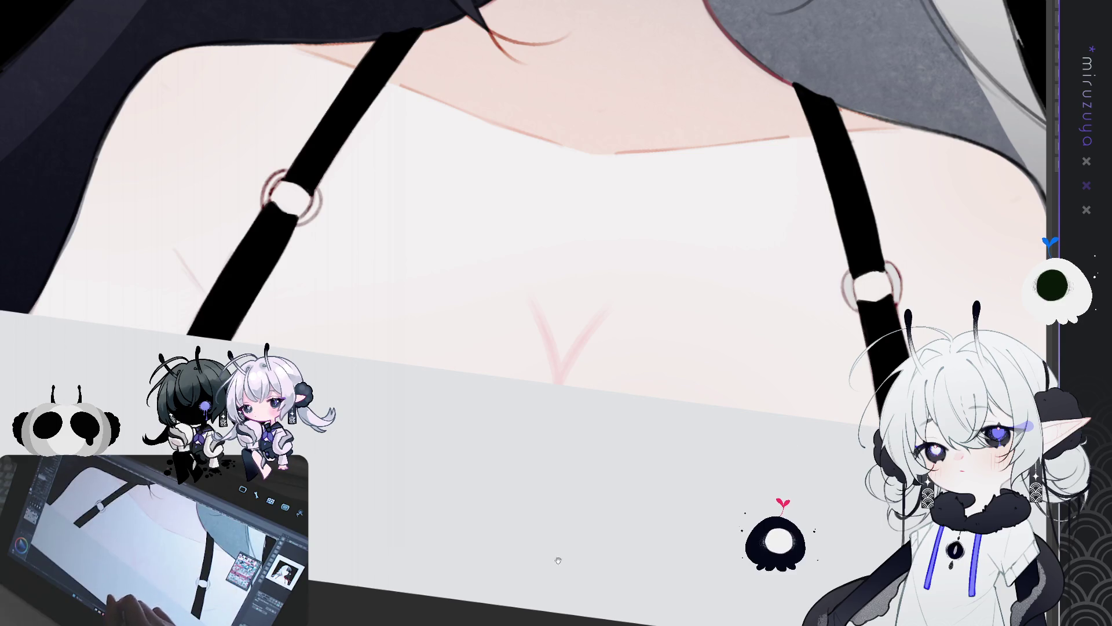
- Straighten the tilted canvas view and flip it horizontally so the black hair sits on the right
key(ctrl+0)
key(h)
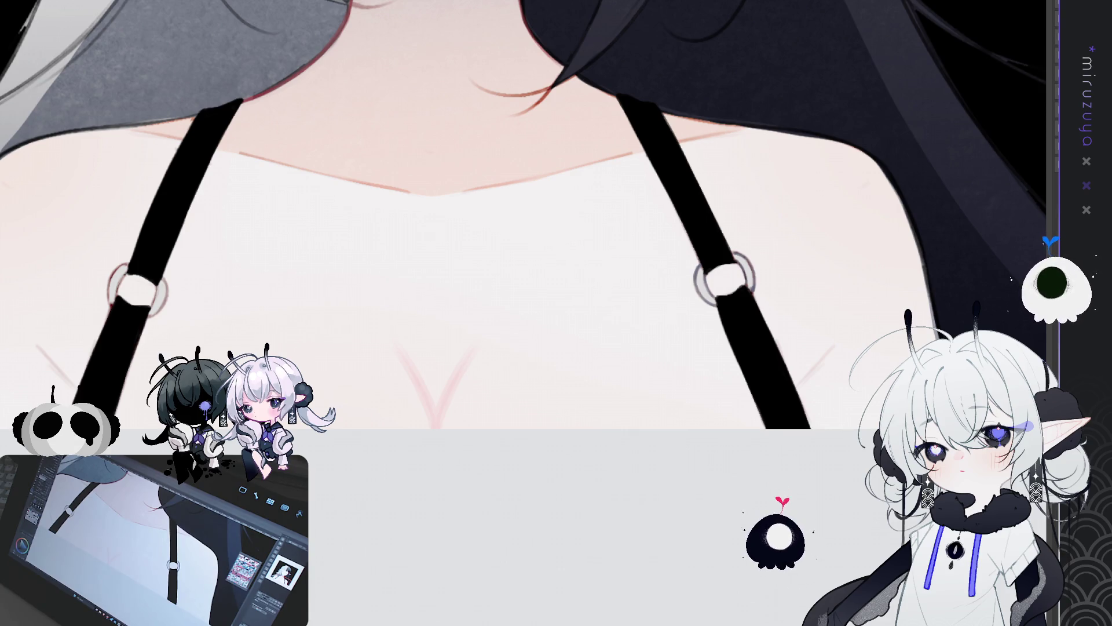
- Pan and rotate the view so the strap runs vertically, then shift toward the other strap
mouse_move(665, 462)
mouse_down()
mouse_move(869, 440)
mouse_move(800, 336)
mouse_up()
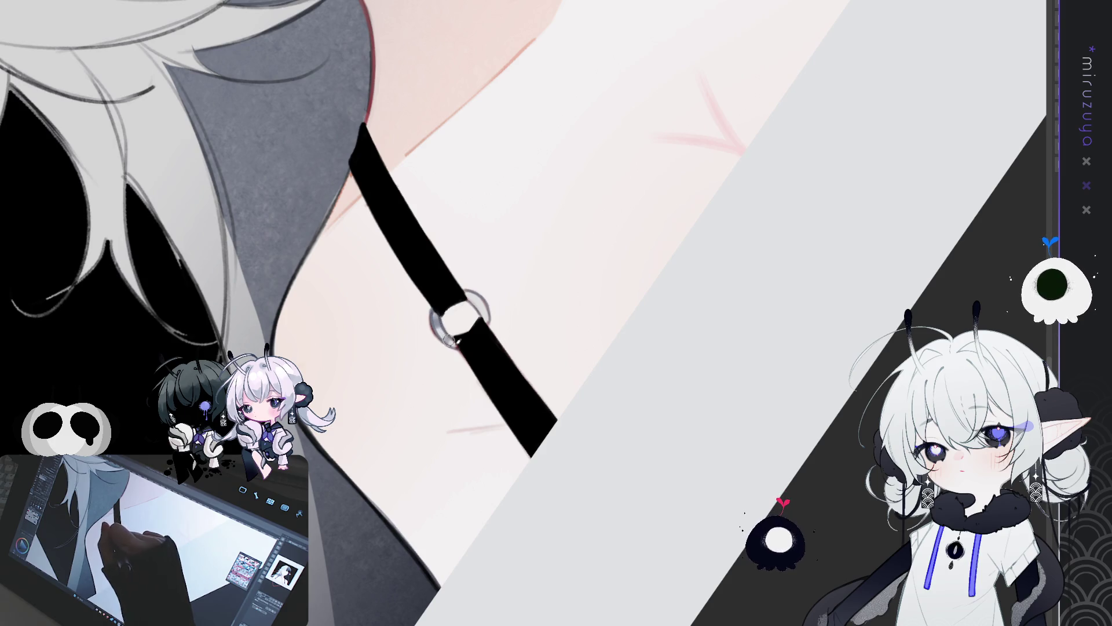
mouse_move(634, 218)
mouse_down()
mouse_move(793, 378)
mouse_move(579, 370)
mouse_move(573, 272)
mouse_up()
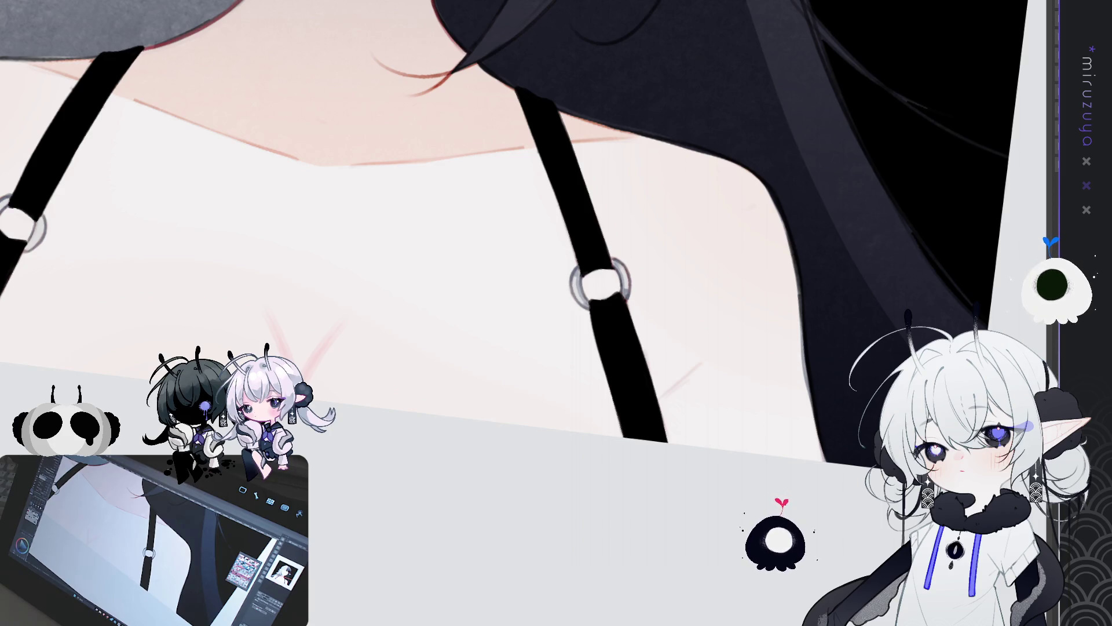
mouse_move(418, 508)
mouse_down()
mouse_move(672, 509)
mouse_move(352, 315)
mouse_move(363, 348)
mouse_up()
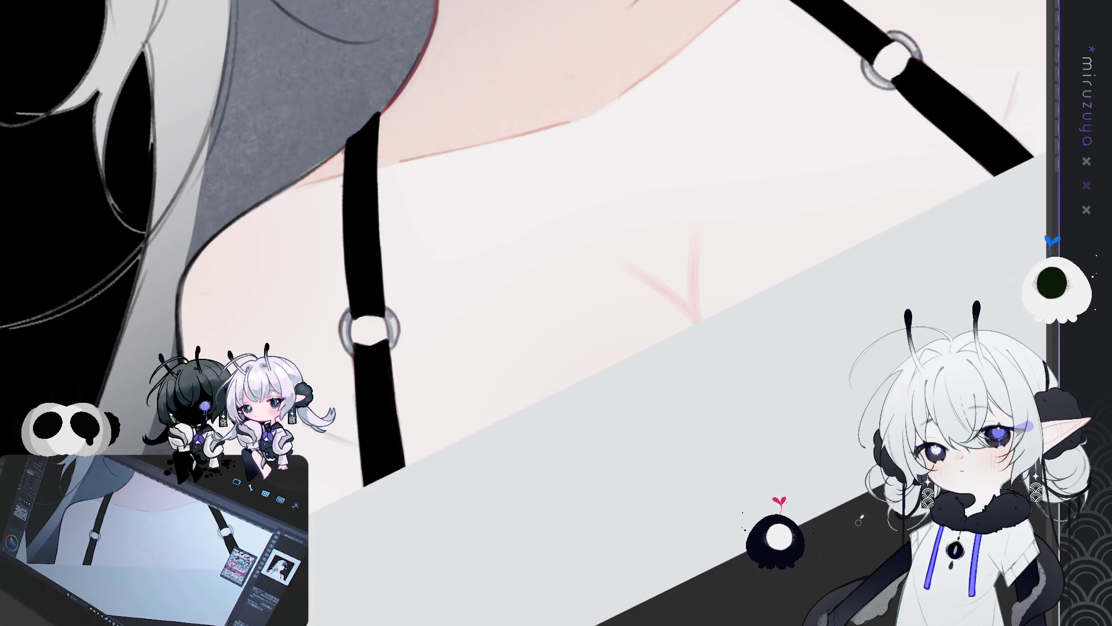
- Pan the canvas with the Hand tool to bring the lower strap and its ring into view
drag(409, 428, 603, 270)
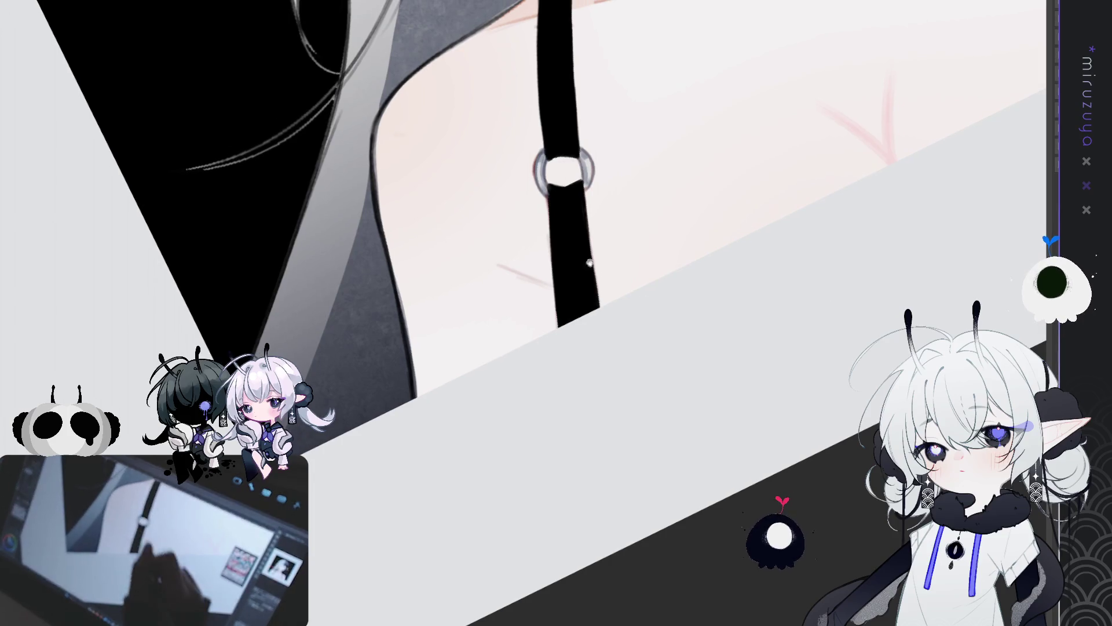
drag(549, 200, 557, 321)
key(ctrl+z)
drag(548, 214, 557, 327)
key(ctrl+z)
drag(549, 222, 557, 328)
key(ctrl+z)
drag(547, 206, 557, 327)
drag(549, 243, 557, 326)
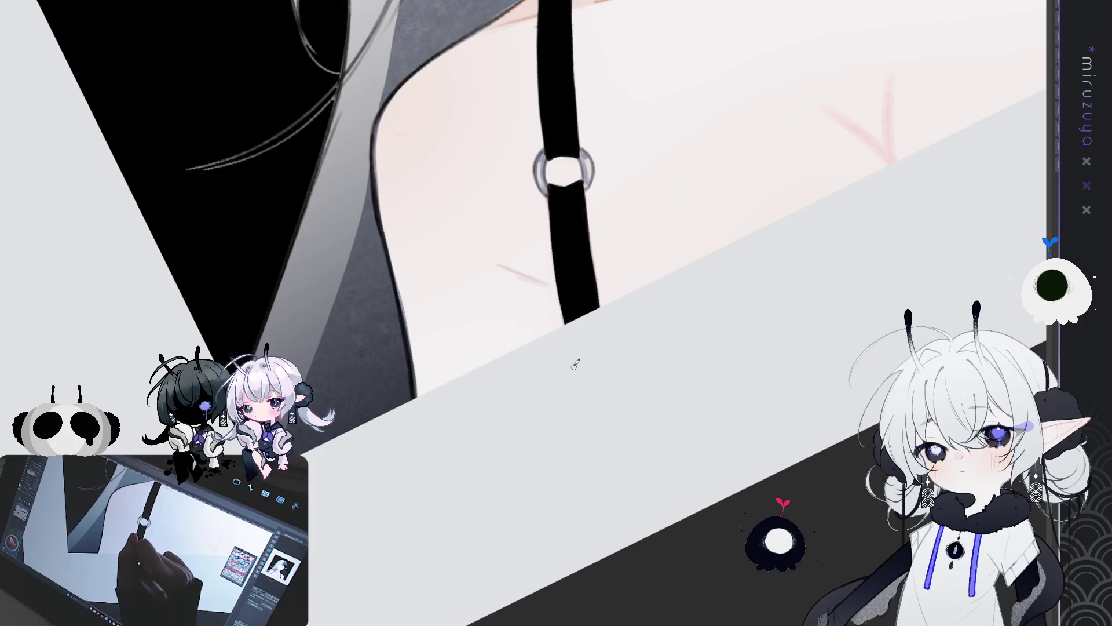
drag(549, 227, 557, 325)
key(ctrl+z)
drag(547, 211, 563, 325)
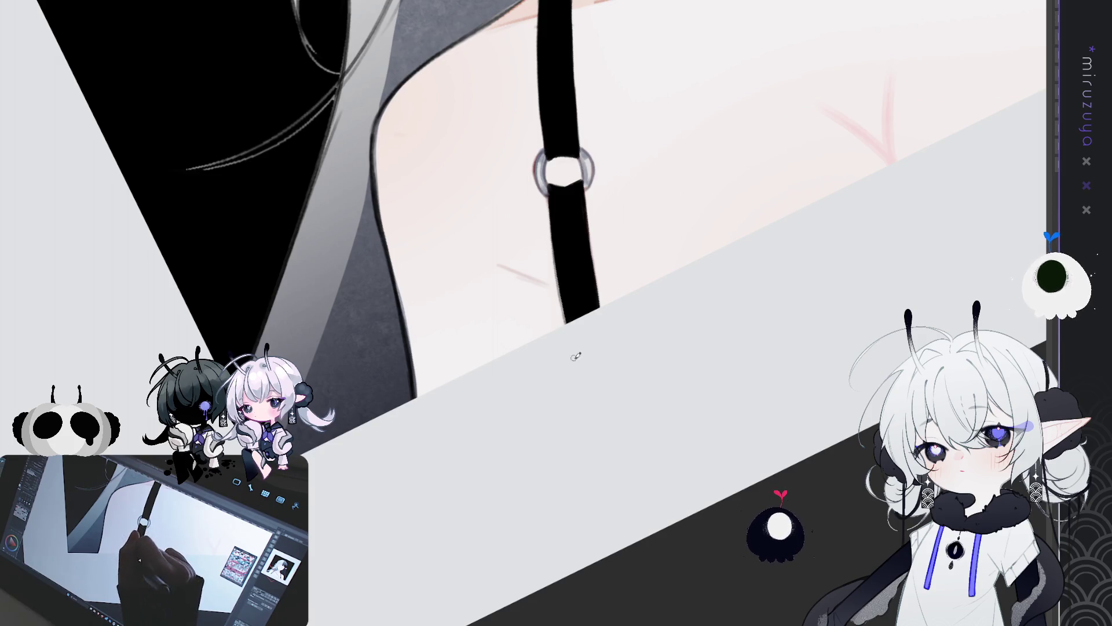
key(ctrl+z)
drag(547, 210, 563, 325)
key(ctrl+z)
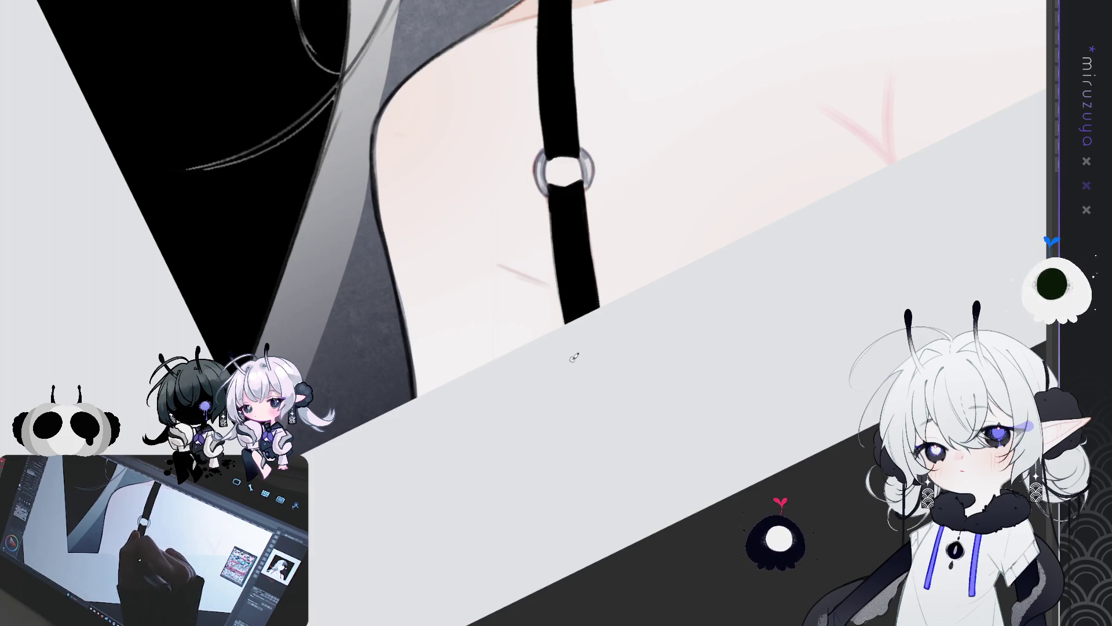
key(ctrl+z)
drag(547, 206, 563, 325)
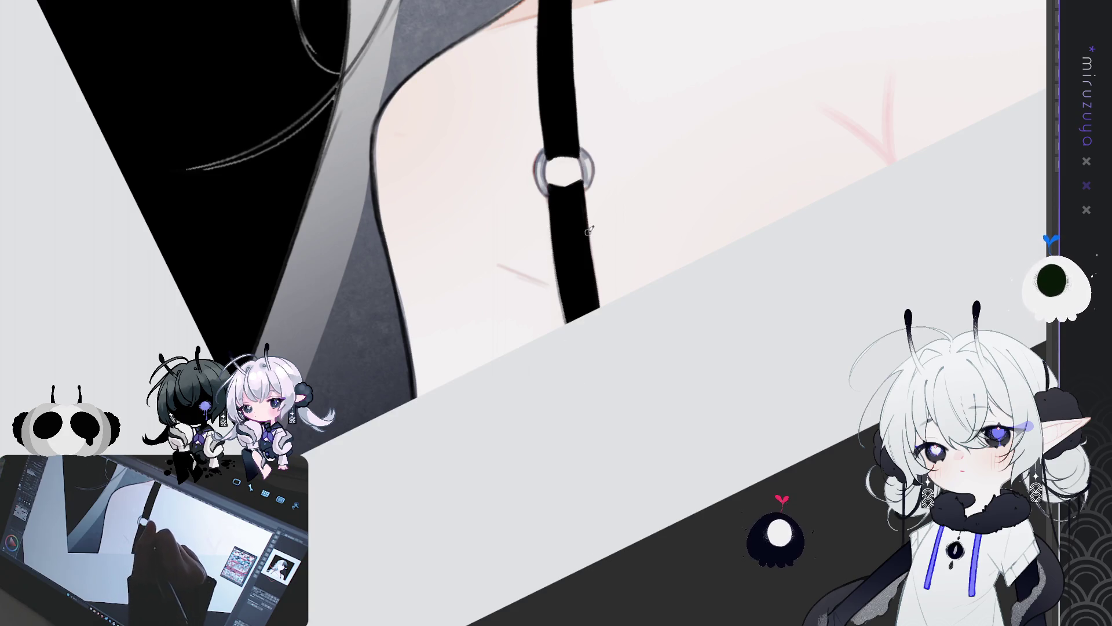
drag(590, 234, 601, 313)
key(ctrl+z)
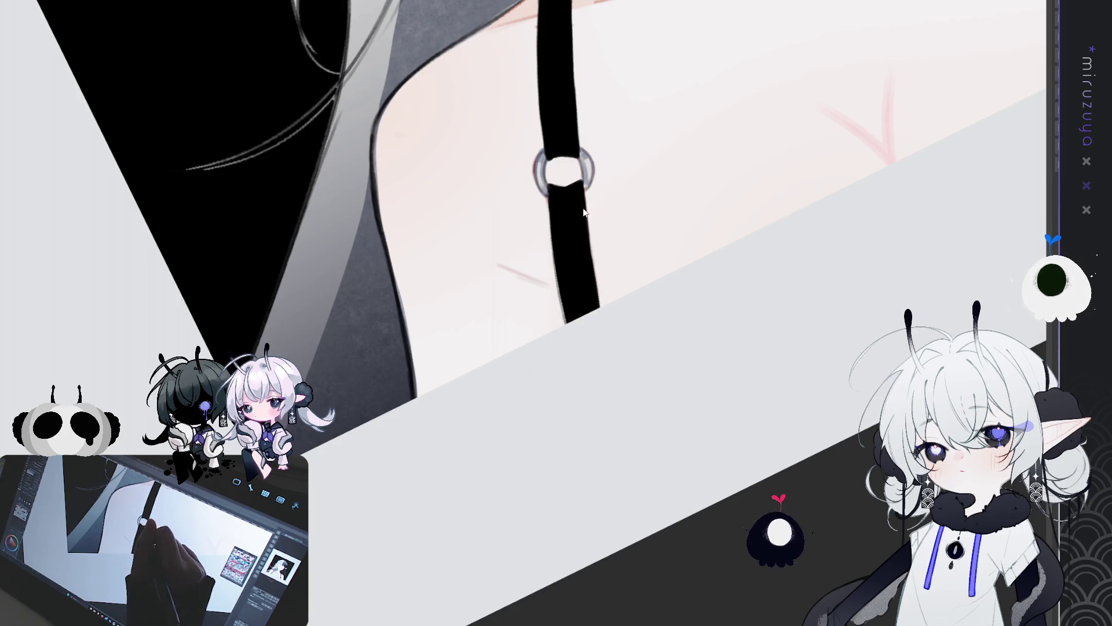
mouse_move(601, 313)
mouse_down()
mouse_move(820, 436)
mouse_move(650, 459)
mouse_move(399, 428)
mouse_up()
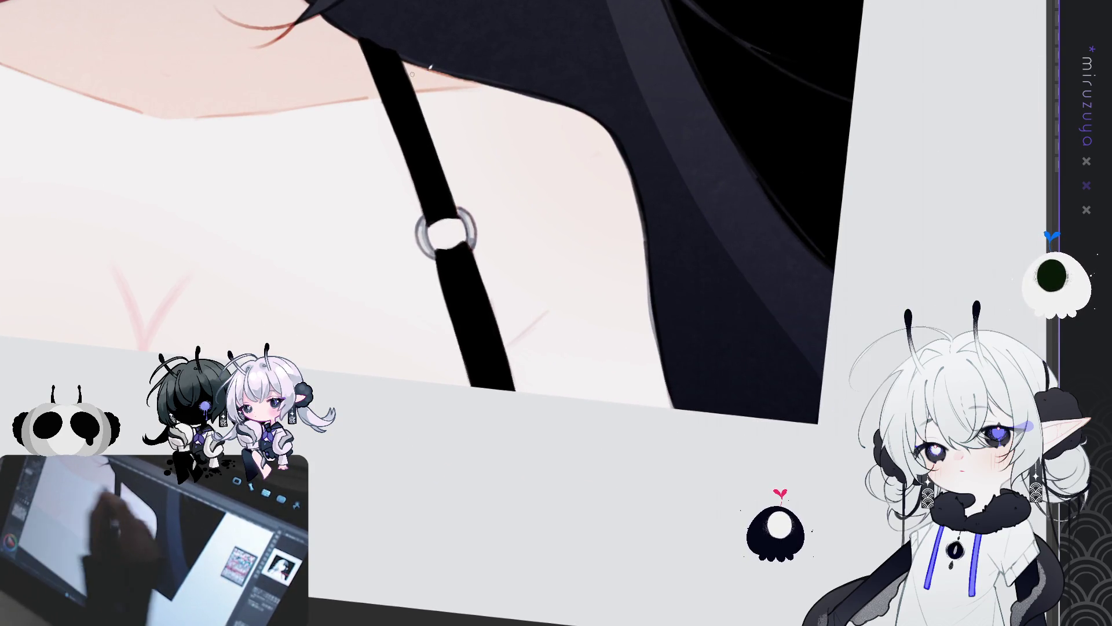
key(minus)
key(minus)
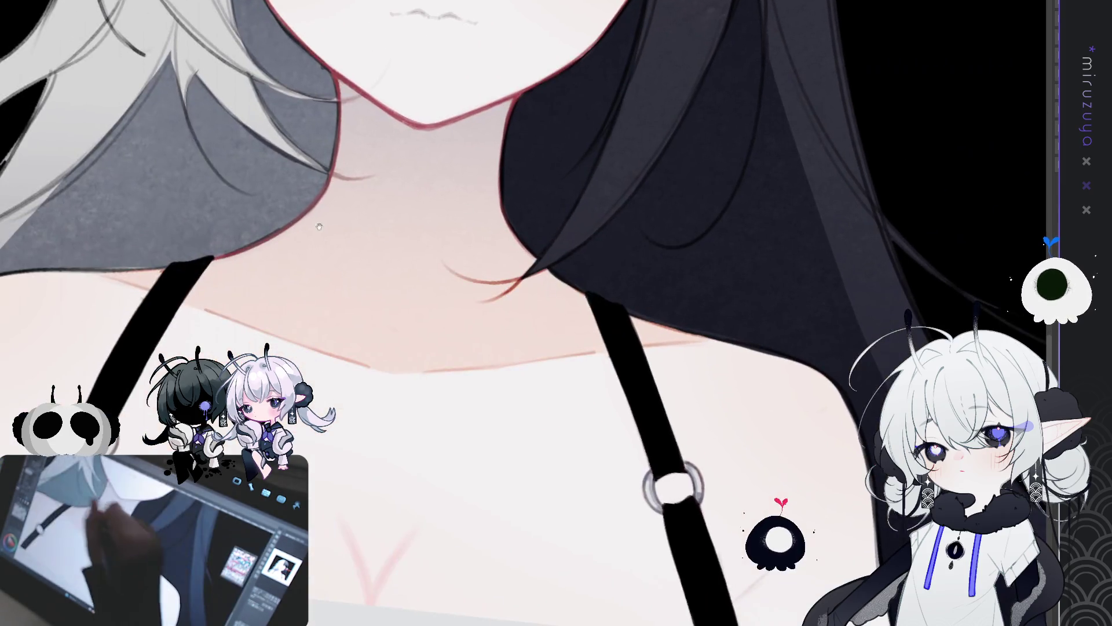
key(plus)
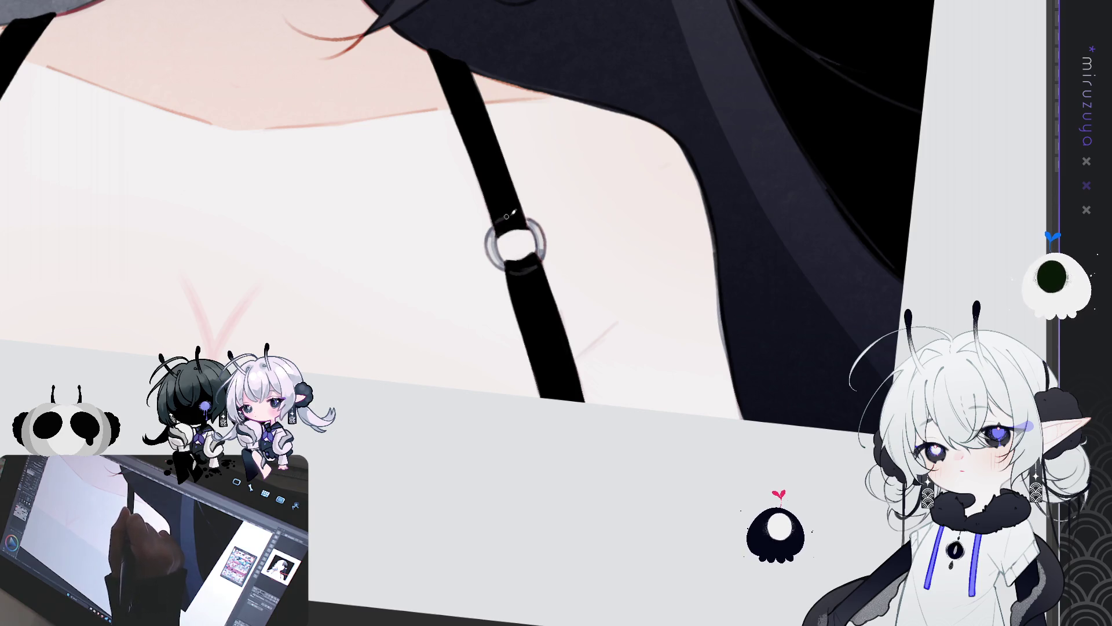
mouse_move(405, 347)
mouse_down()
mouse_move(663, 376)
mouse_move(314, 229)
mouse_up()
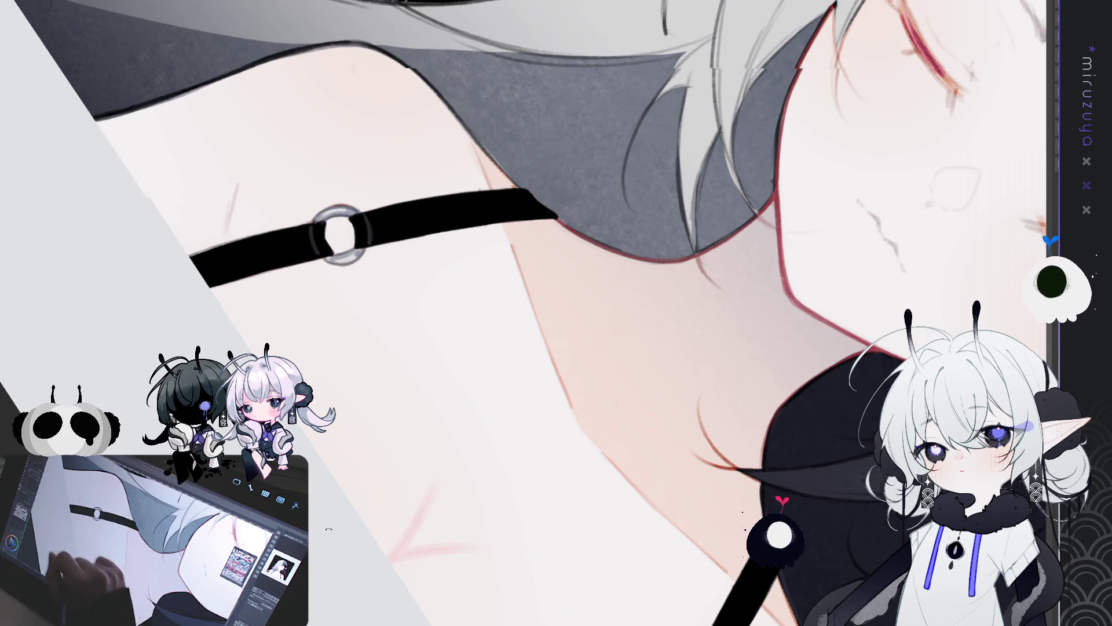
- Set the canvas upright over the strap ring and shade the black strap below it grey
key(ctrl+at)
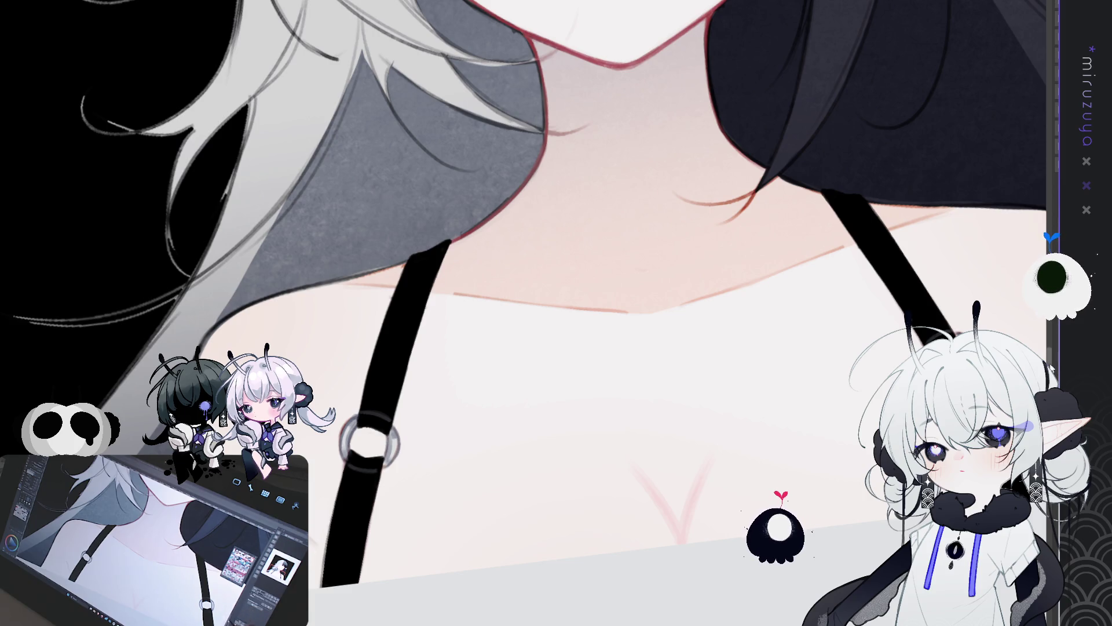
drag(444, 561, 664, 316)
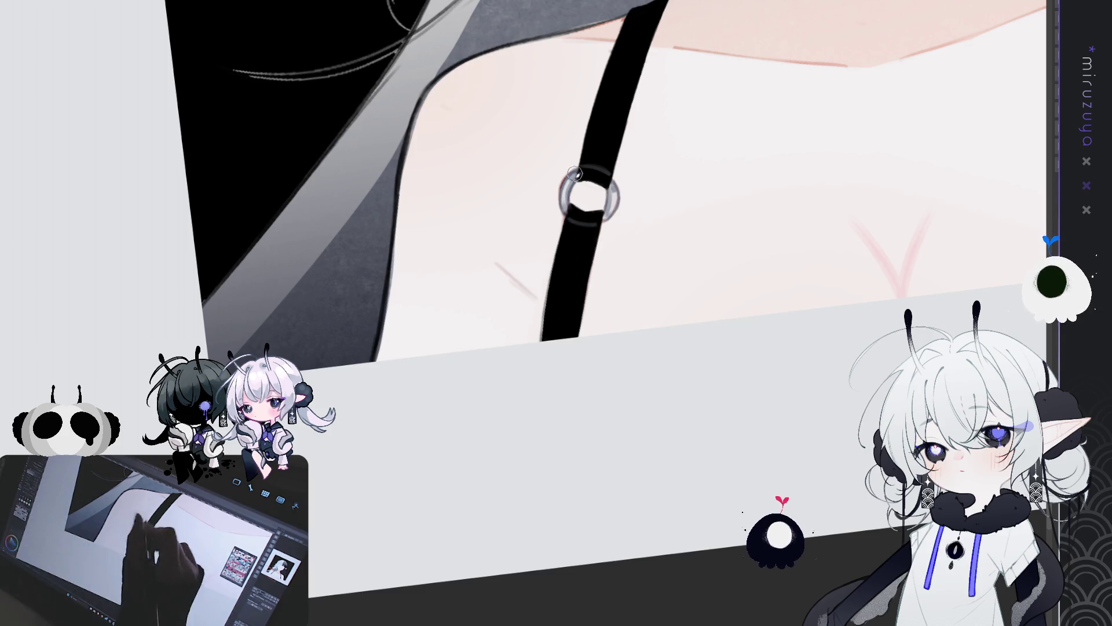
mouse_move(574, 232)
mouse_down()
mouse_move(584, 229)
mouse_move(570, 225)
mouse_move(552, 288)
mouse_move(30, 379)
mouse_up()
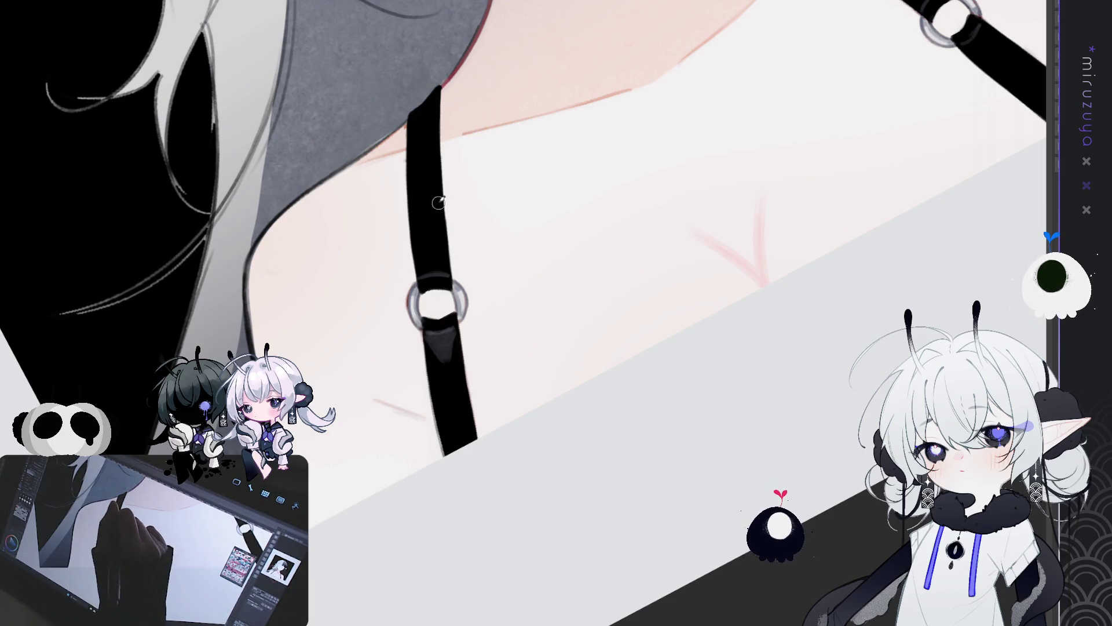
- Add three faint light-grey highlight strokes down the black strap toward the ring
drag(440, 197, 422, 254)
drag(439, 201, 430, 272)
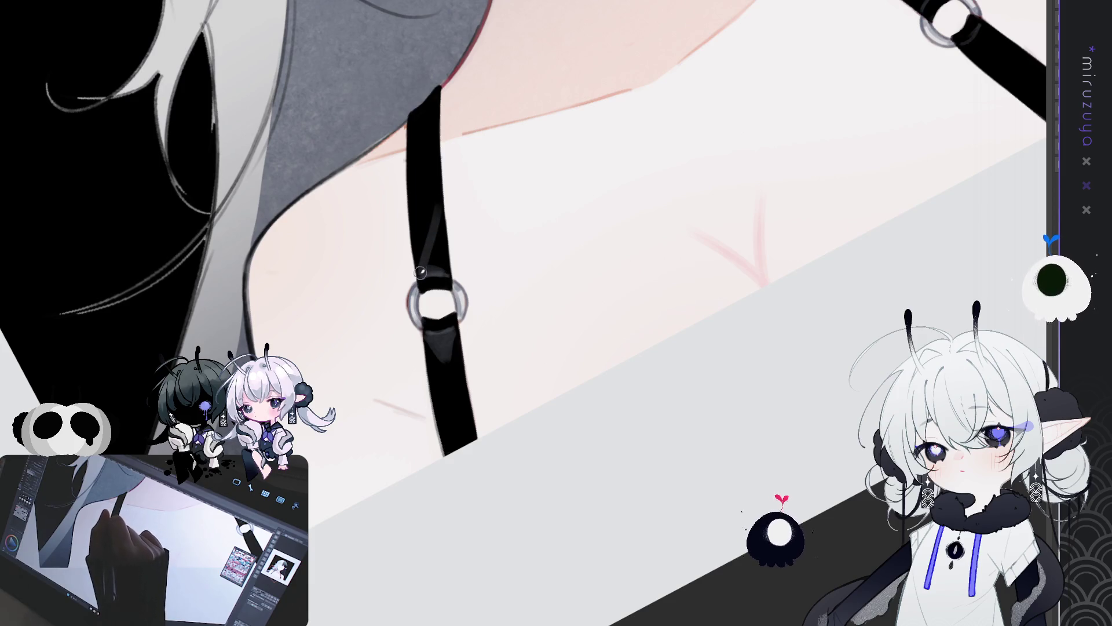
mouse_move(438, 232)
mouse_down()
mouse_move(433, 251)
mouse_move(439, 215)
mouse_move(441, 268)
mouse_move(432, 241)
mouse_move(430, 267)
mouse_move(438, 206)
mouse_move(445, 272)
mouse_move(438, 229)
mouse_move(429, 265)
mouse_move(429, 194)
mouse_move(426, 237)
mouse_move(437, 197)
mouse_up()
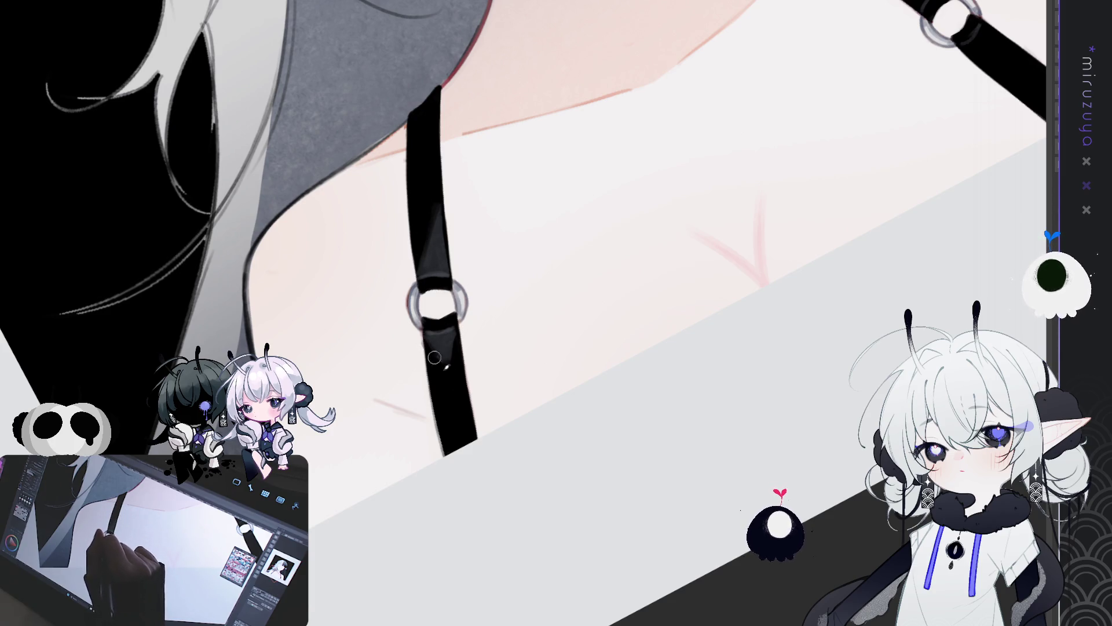
scroll(487, 297, down, 3)
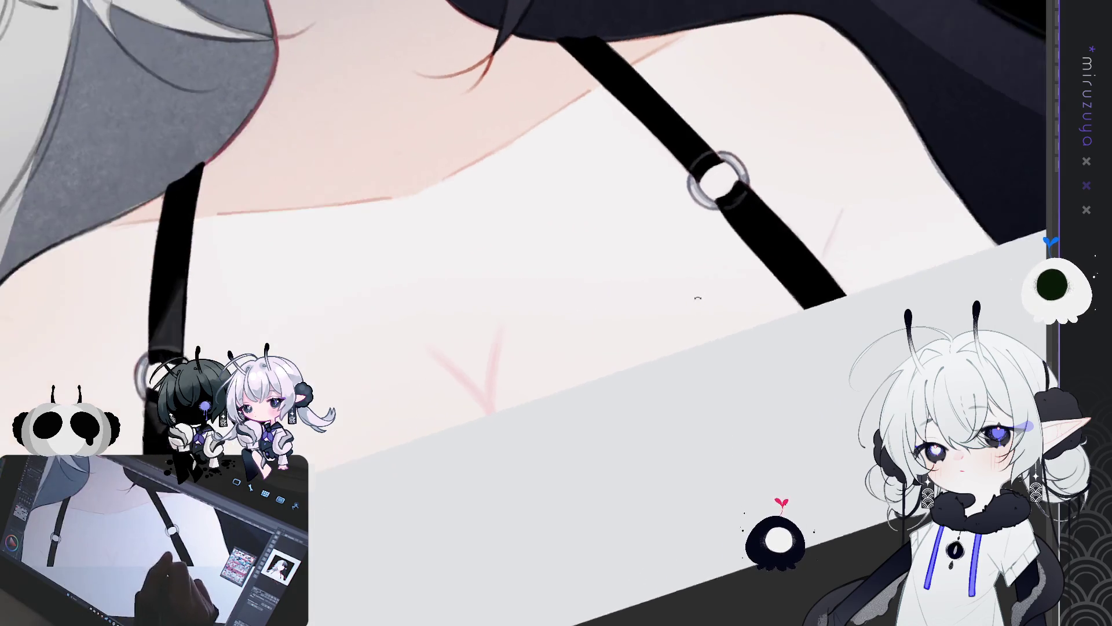
- Turn the view along the left strap, blend soft grey into its top and cover the white spot
scroll(668, 288, up, 3)
mouse_move(294, 214)
mouse_down()
mouse_move(520, 169)
mouse_move(550, 226)
mouse_up()
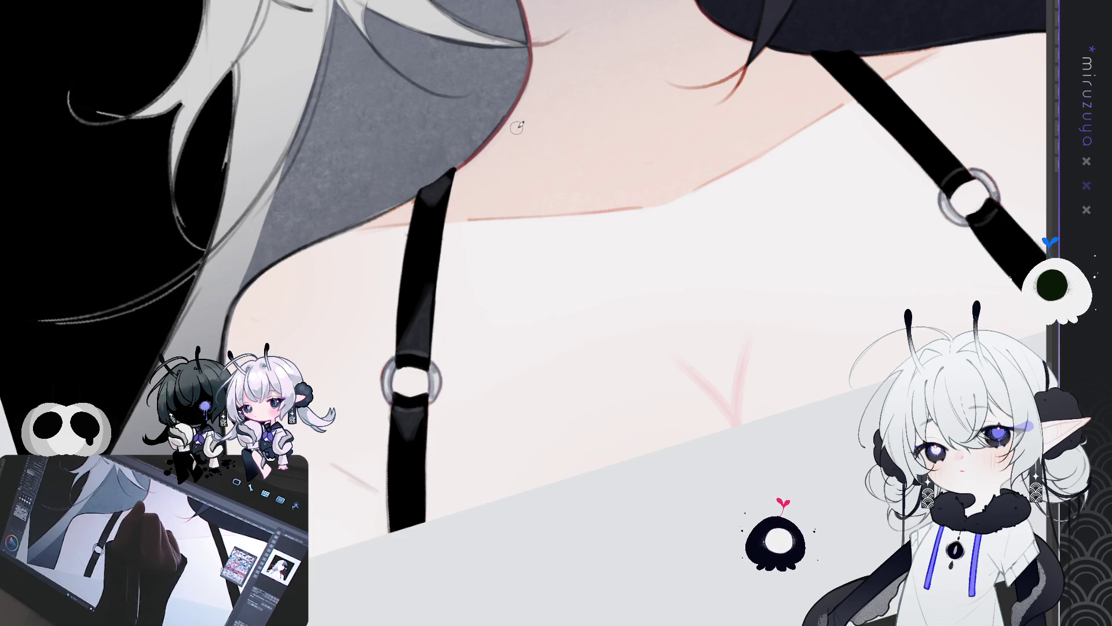
mouse_move(641, 219)
mouse_down()
mouse_move(804, 359)
mouse_move(557, 454)
mouse_up()
mouse_move(449, 149)
mouse_down()
mouse_move(467, 166)
mouse_move(457, 169)
mouse_move(450, 147)
mouse_move(464, 182)
mouse_up()
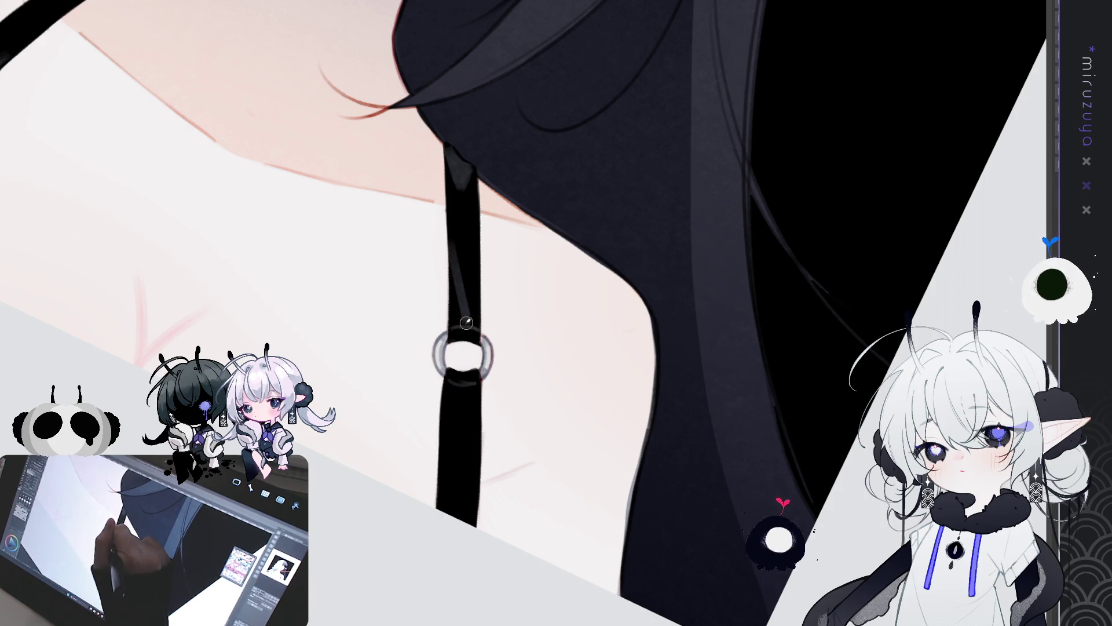
drag(456, 296, 459, 315)
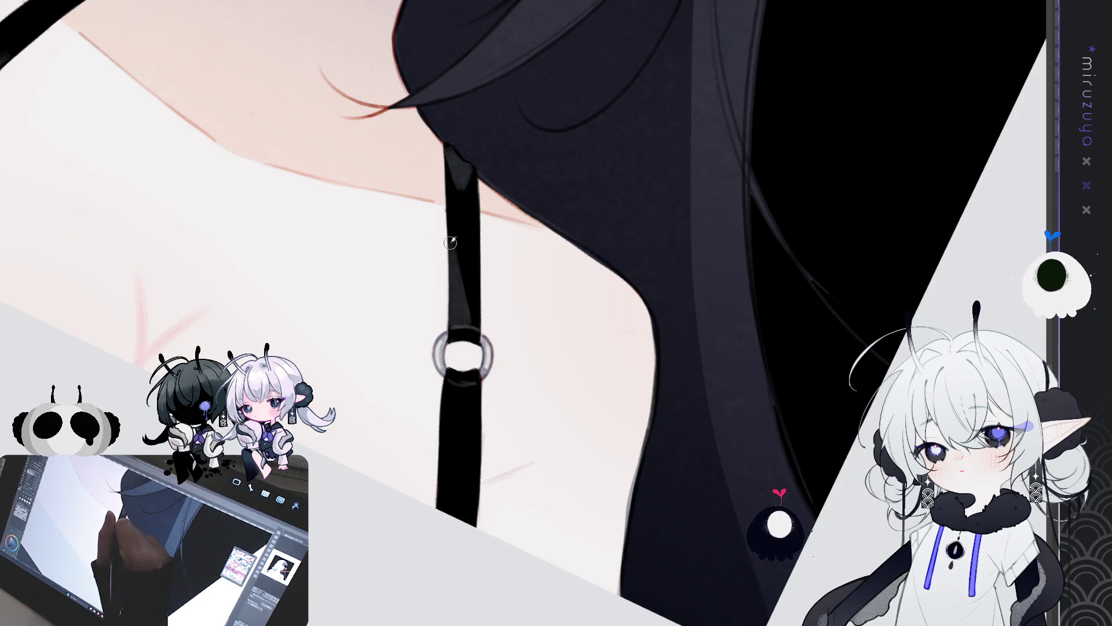
- Add a lighter stroke below the strap ring and a small white highlight on the strap
mouse_move(449, 383)
mouse_down()
mouse_move(460, 449)
mouse_move(473, 384)
mouse_move(452, 394)
mouse_move(457, 435)
mouse_move(451, 410)
mouse_move(467, 404)
mouse_move(451, 412)
mouse_move(458, 437)
mouse_move(336, 252)
mouse_up()
scroll(455, 464, down, 3)
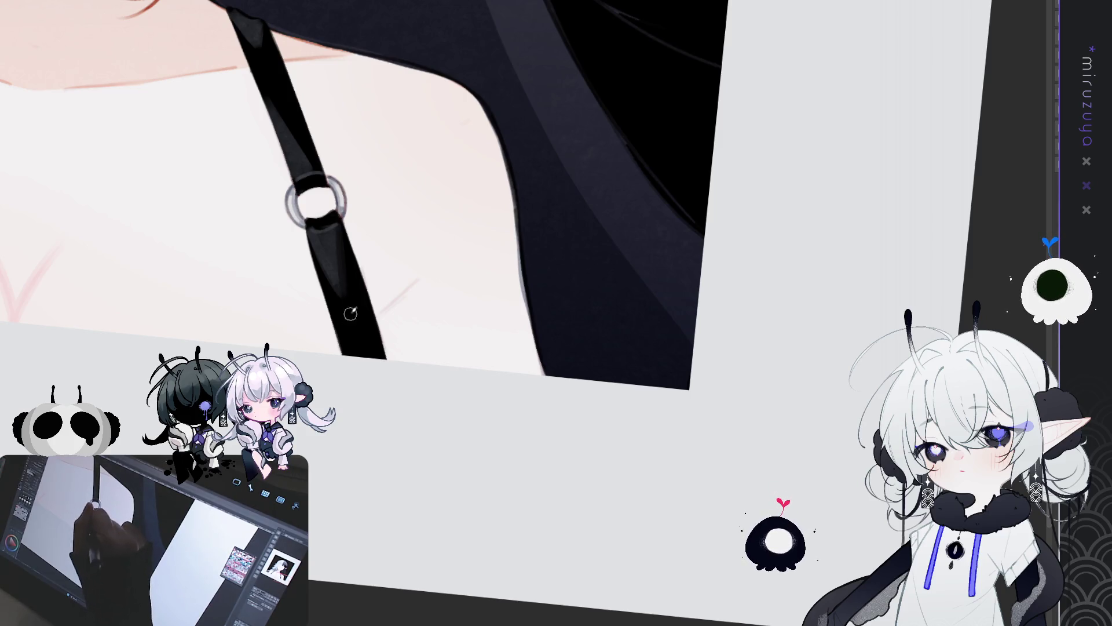
mouse_move(307, 141)
mouse_down()
mouse_move(300, 163)
mouse_move(327, 194)
mouse_up()
mouse_move(305, 90)
mouse_down()
mouse_move(563, 64)
mouse_move(542, 322)
mouse_move(497, 318)
mouse_up()
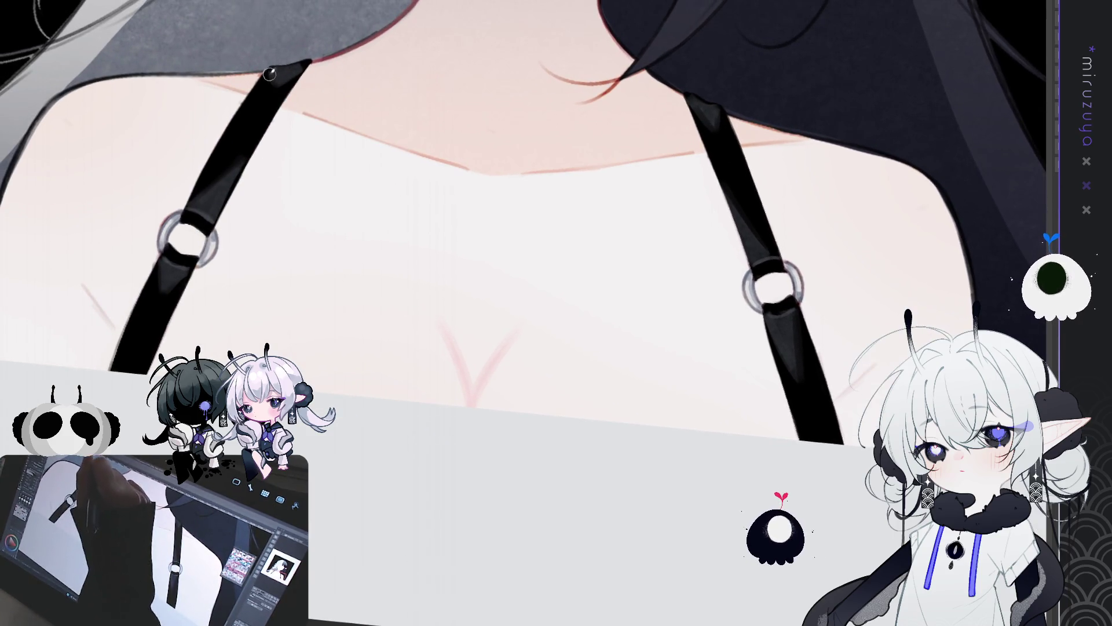
drag(553, 332, 422, 346)
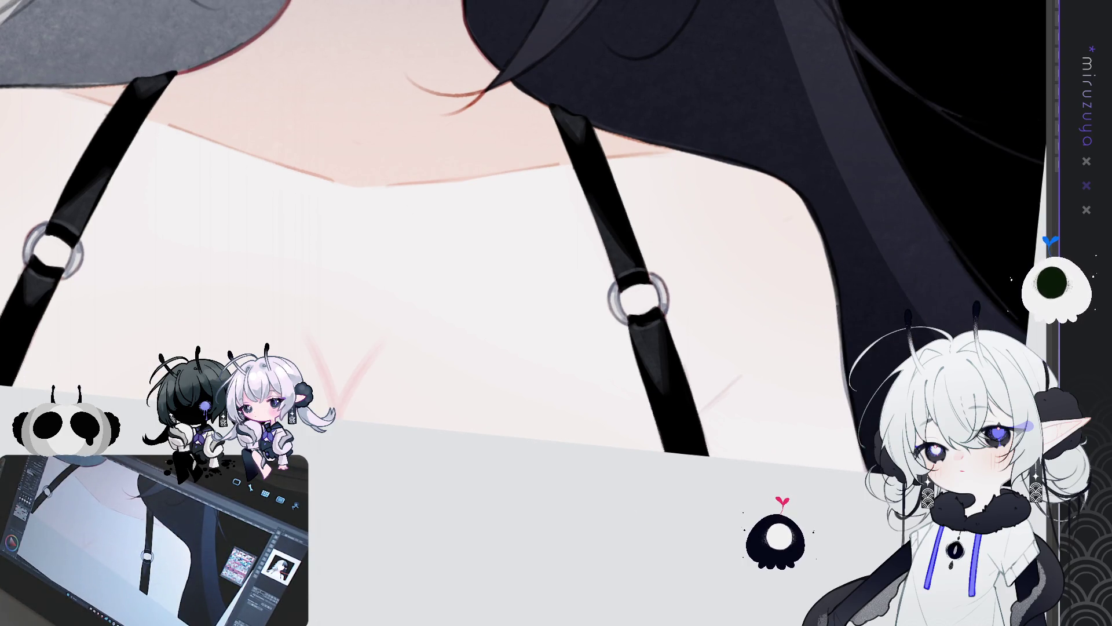
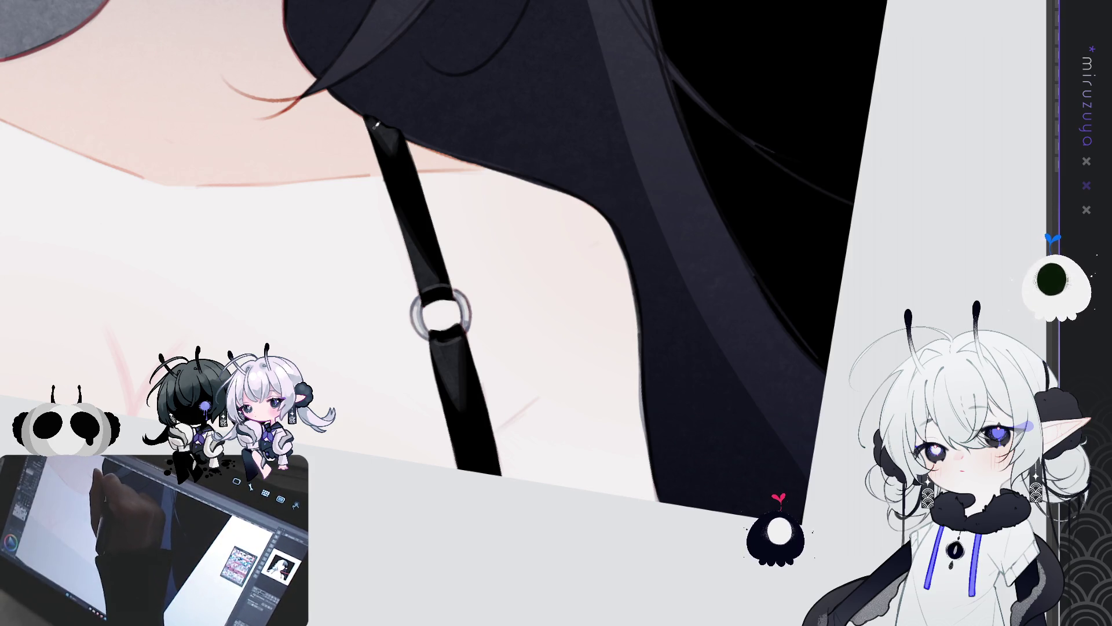
- Paint a light glossy highlight along the top of the black strap above the ring
drag(375, 119, 428, 298)
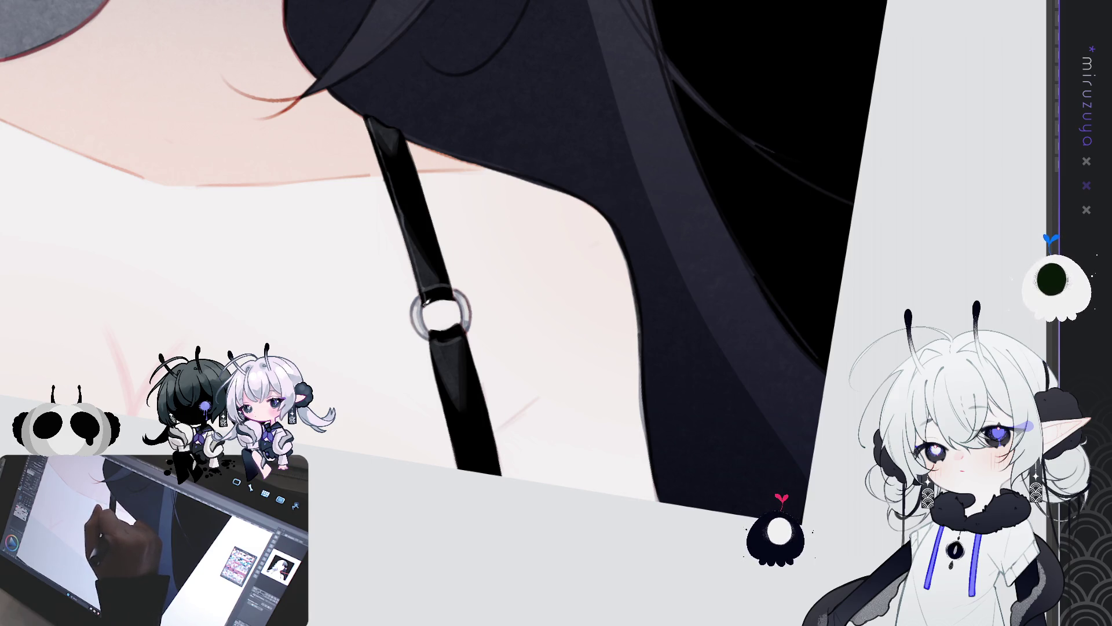
drag(402, 130, 450, 291)
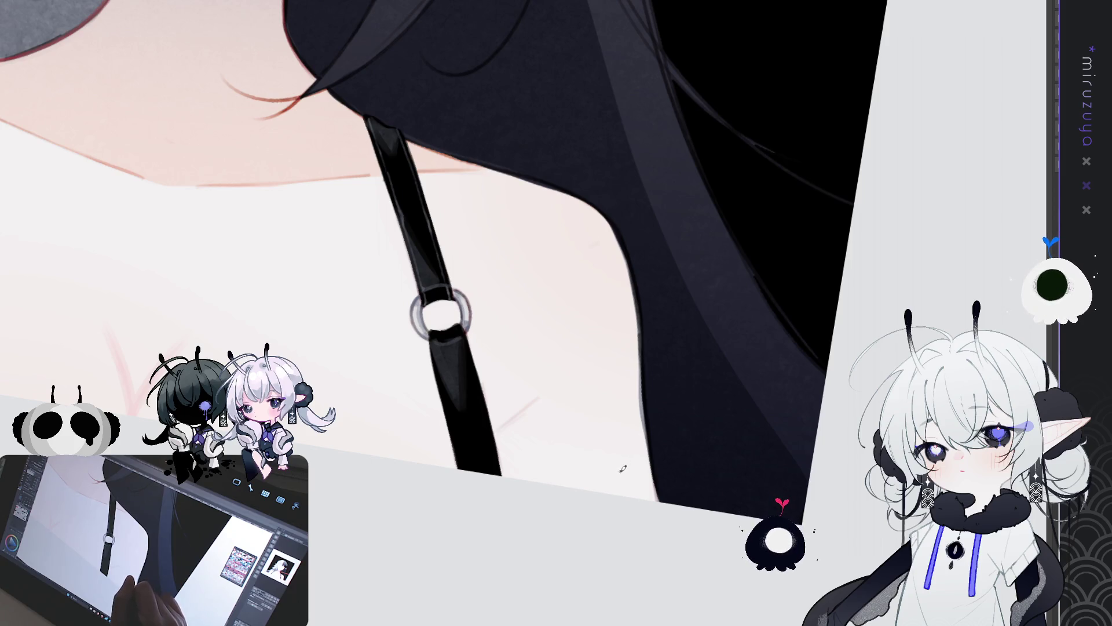
drag(597, 506, 471, 214)
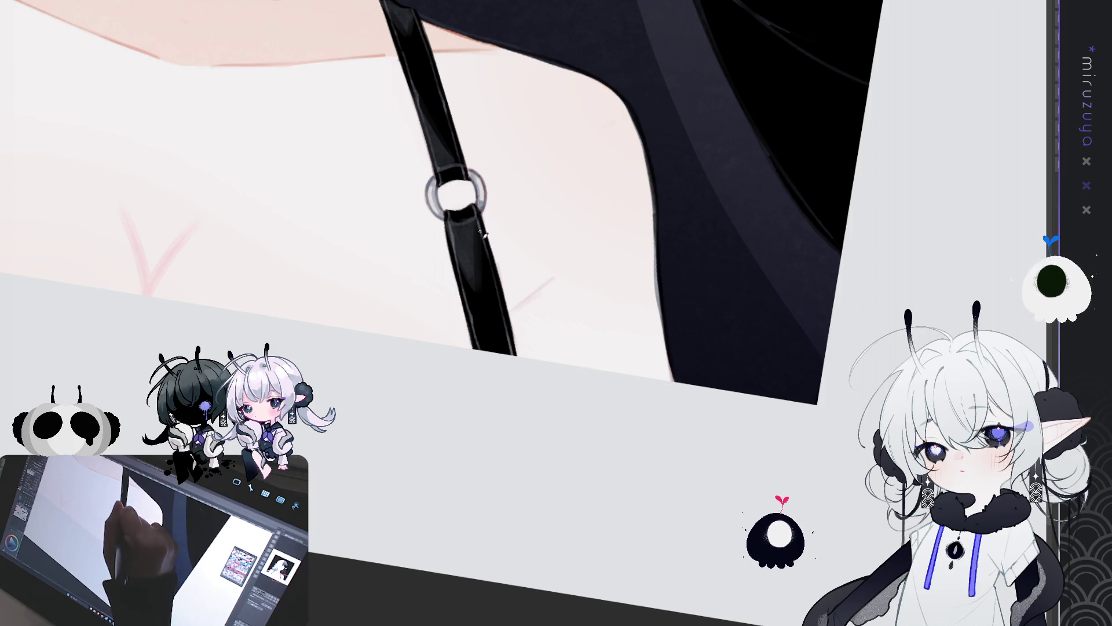
drag(454, 119, 456, 181)
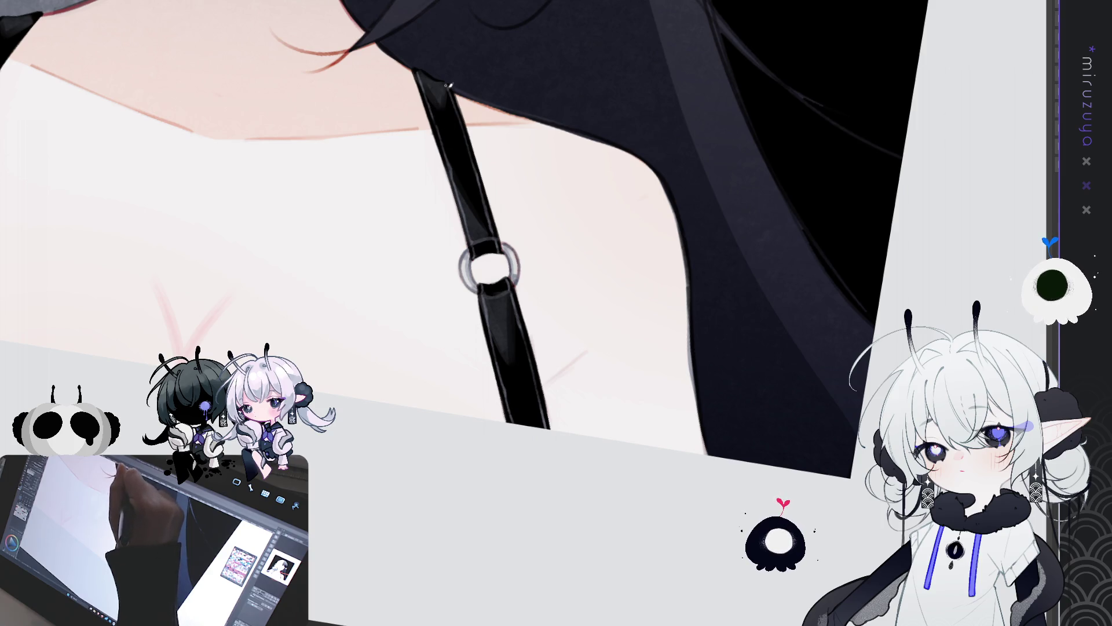
drag(558, 355, 799, 344)
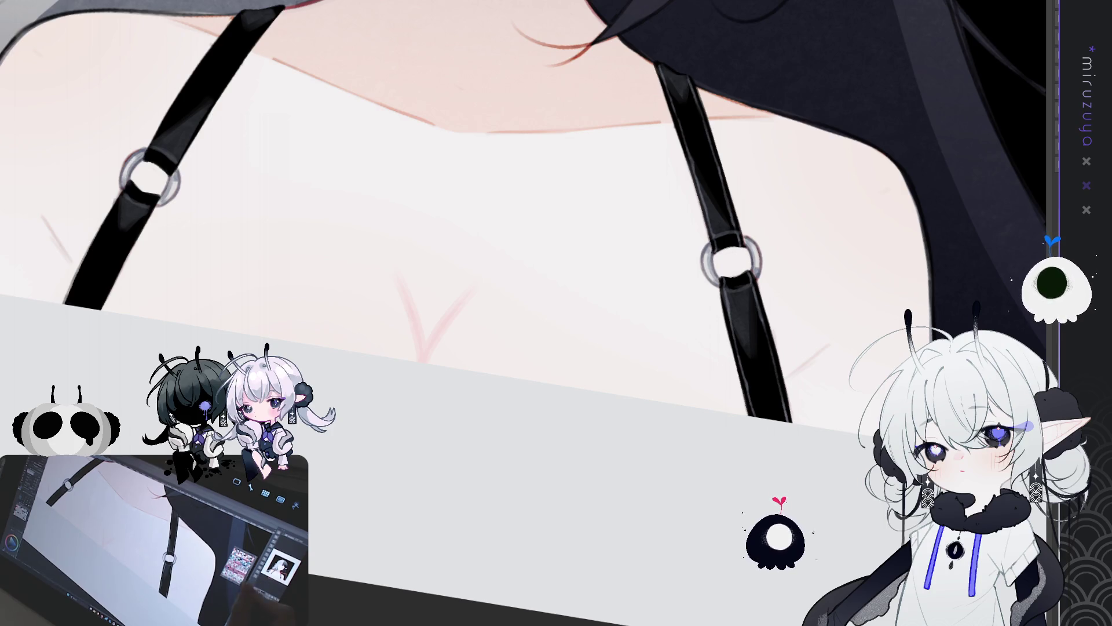
- Draw a thin light highlight along the strap edge, redoing it lower after two attempts
mouse_move(637, 359)
mouse_down()
mouse_move(667, 479)
mouse_move(528, 84)
mouse_move(523, 144)
mouse_up()
drag(529, 87, 524, 157)
key(ctrl+z)
drag(529, 82, 529, 247)
key(ctrl+z)
drag(528, 151, 532, 261)
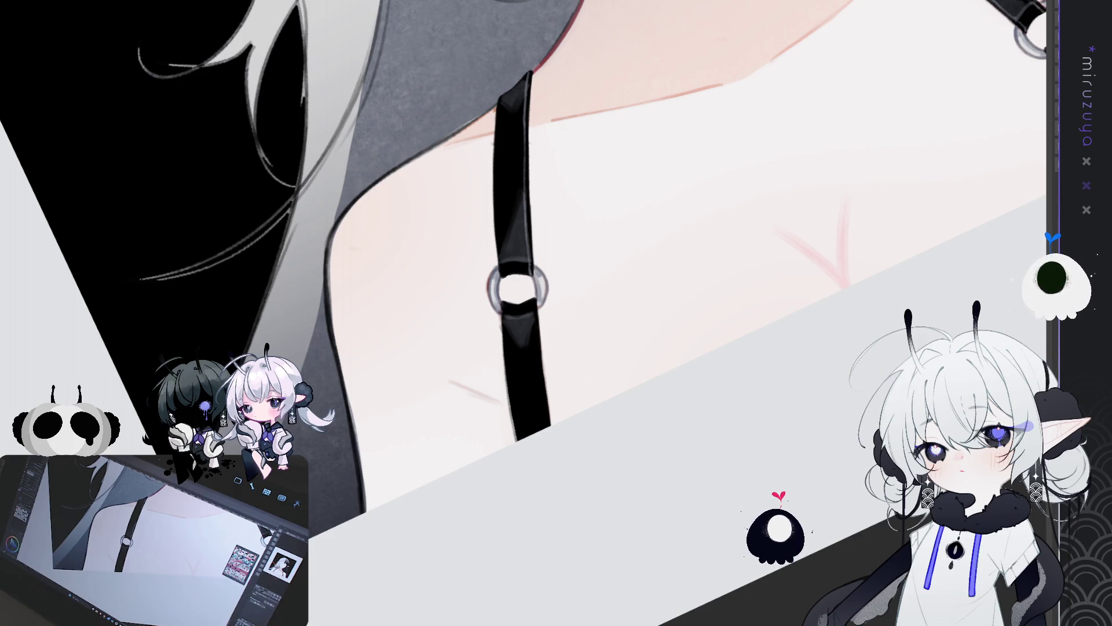
- Add dark gloss to the strap top and light highlights along its edges below the ring
drag(524, 64, 502, 107)
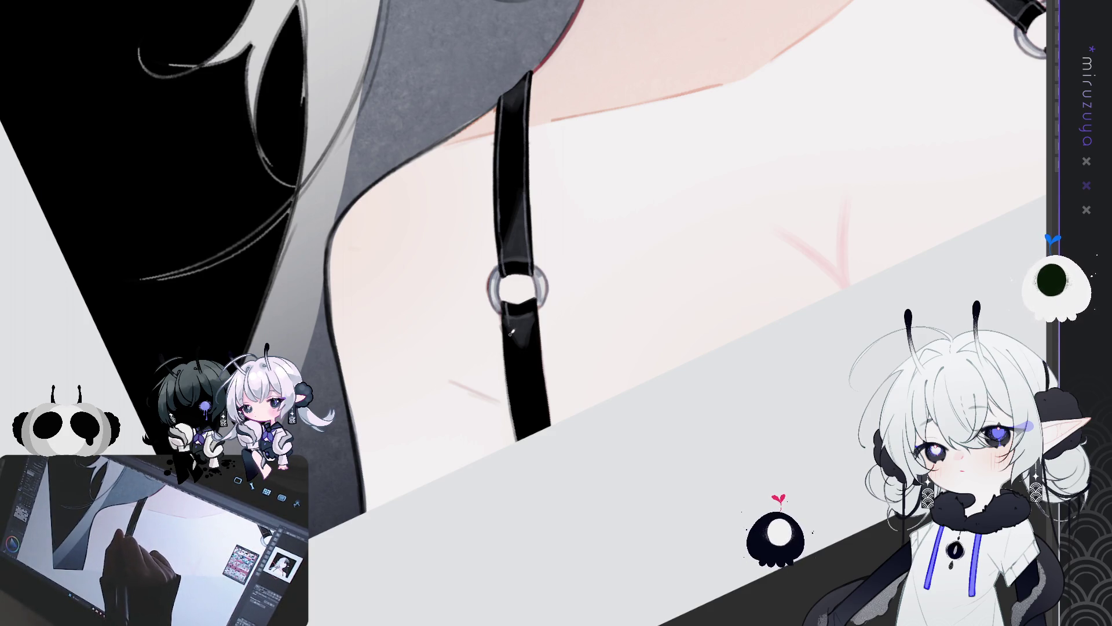
drag(508, 327, 527, 444)
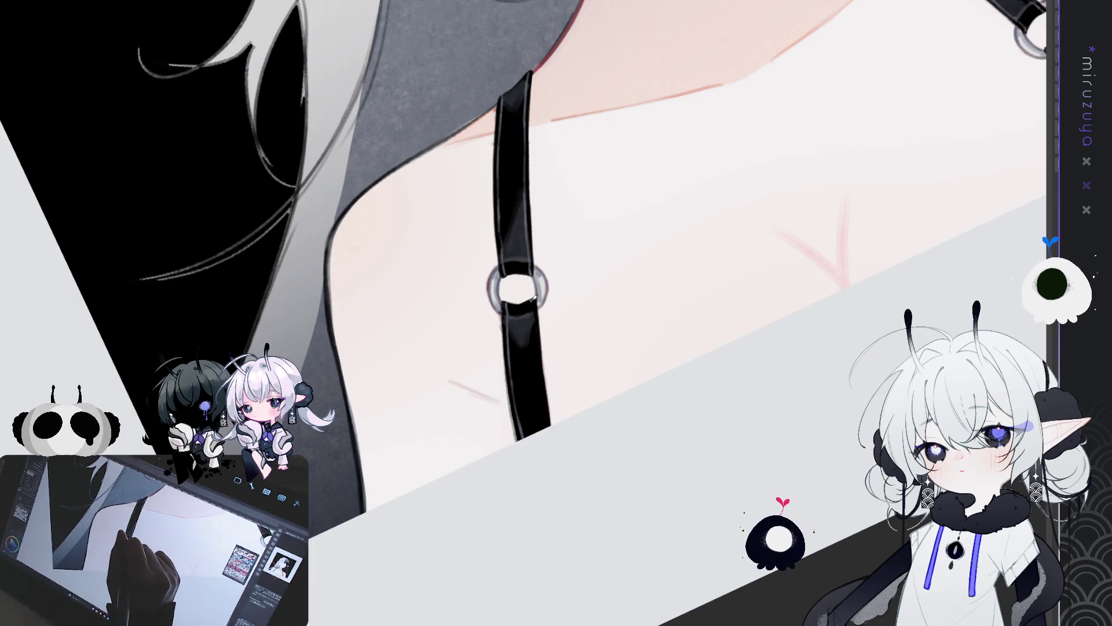
drag(533, 307, 537, 348)
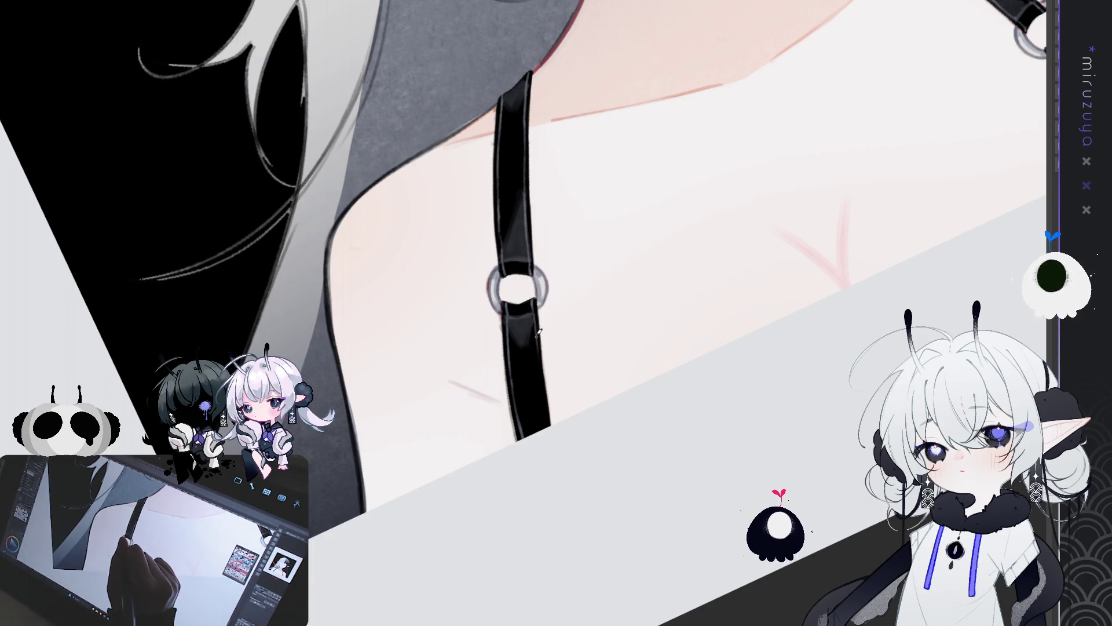
mouse_move(531, 307)
mouse_down()
mouse_move(548, 432)
mouse_move(539, 325)
mouse_up()
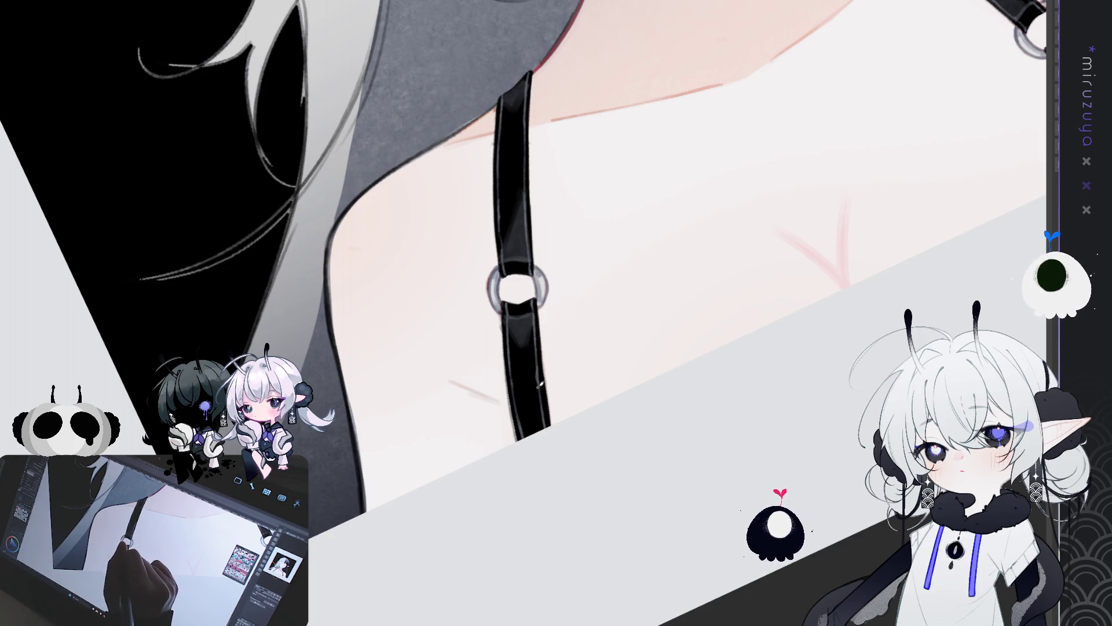
scroll(546, 426, down, 3)
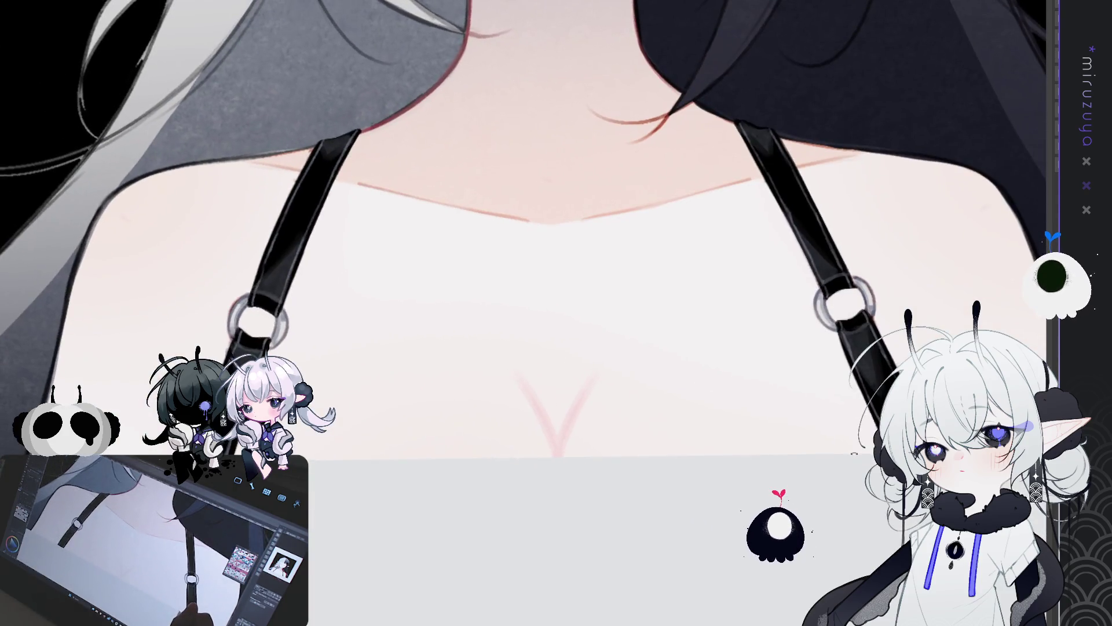
mouse_move(556, 313)
mouse_down()
mouse_move(774, 212)
mouse_move(913, 92)
mouse_up()
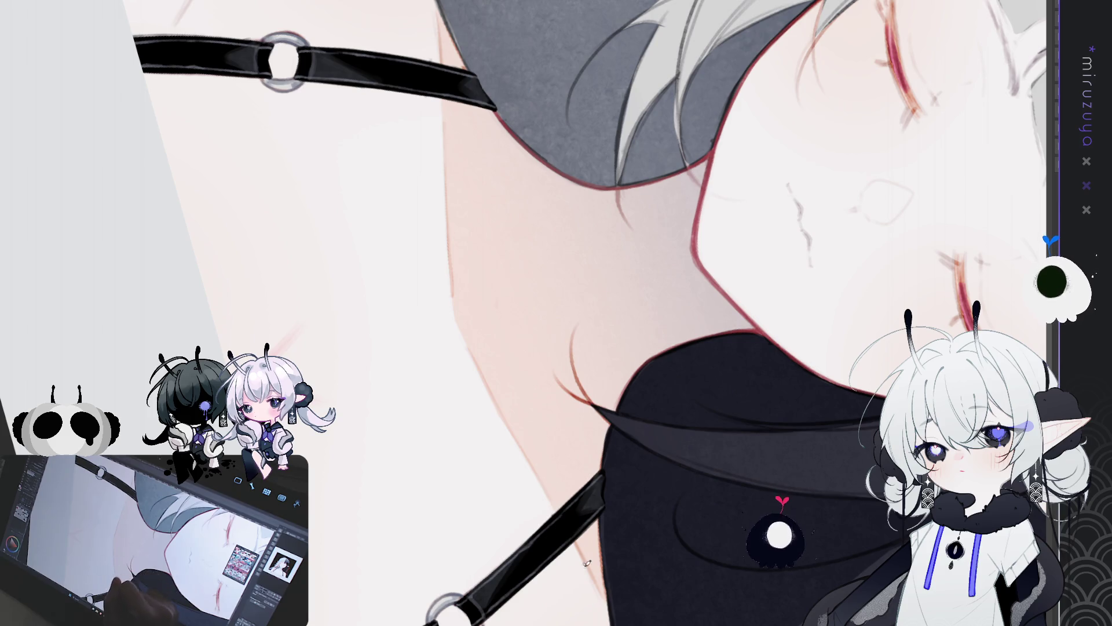
mouse_move(603, 592)
mouse_down()
mouse_move(835, 248)
mouse_move(779, 487)
mouse_move(759, 493)
mouse_up()
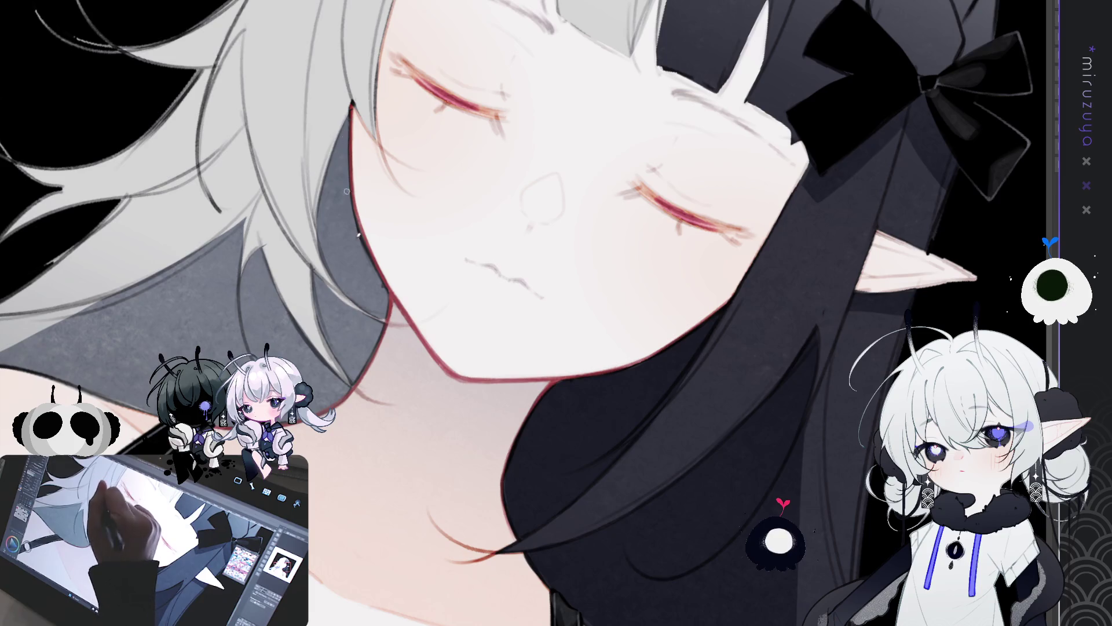
- Paint a light stroke along the jaw edge beside the black hair
drag(349, 186, 376, 276)
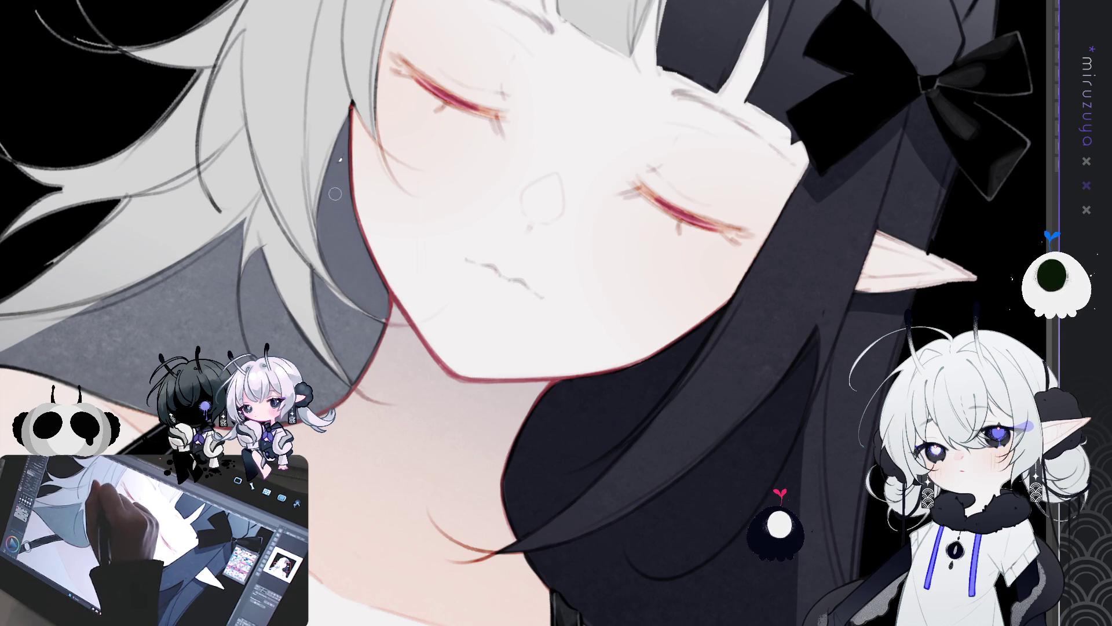
drag(335, 197, 696, 554)
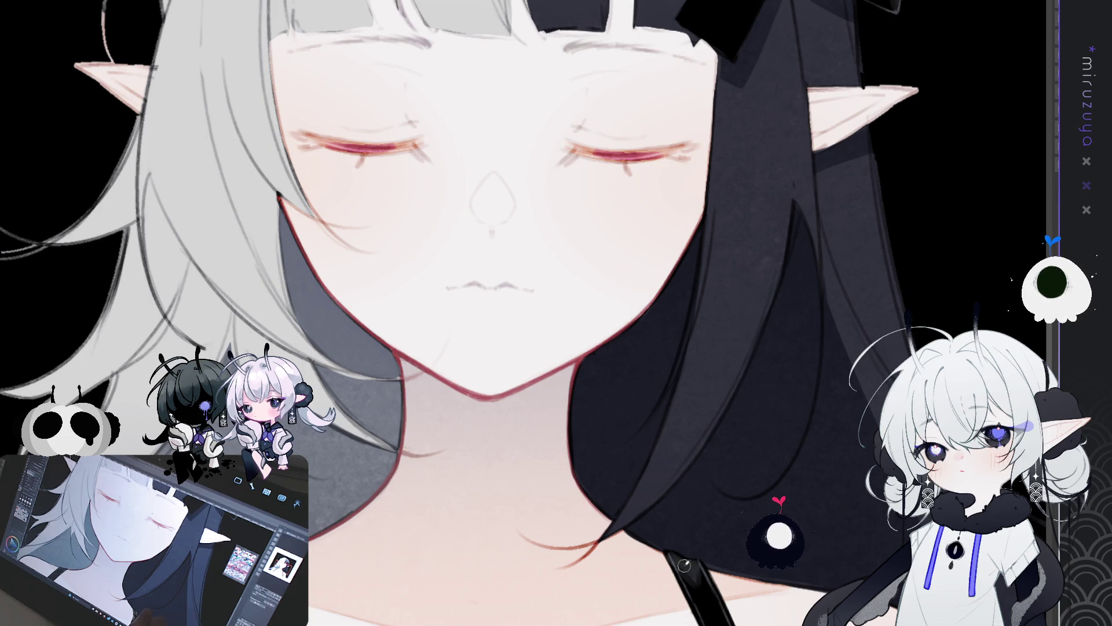
mouse_move(627, 591)
mouse_down()
mouse_move(756, 450)
mouse_move(635, 580)
mouse_up()
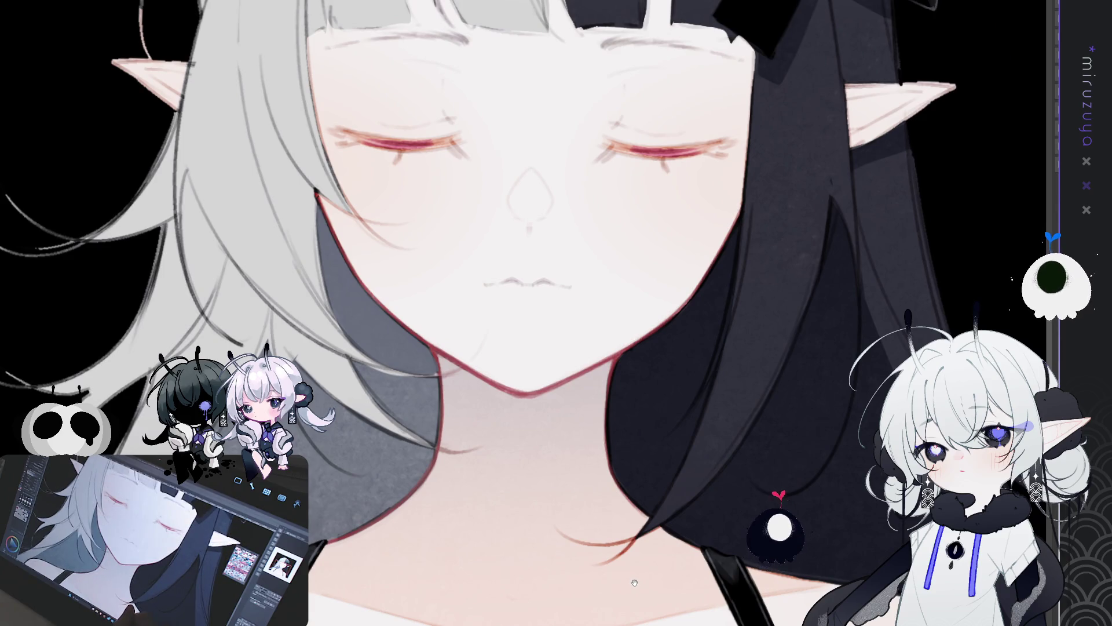
mouse_move(679, 500)
mouse_down()
mouse_move(620, 540)
mouse_move(631, 596)
mouse_up()
mouse_move(756, 457)
mouse_down()
mouse_move(695, 521)
mouse_move(406, 406)
mouse_move(144, 186)
mouse_up()
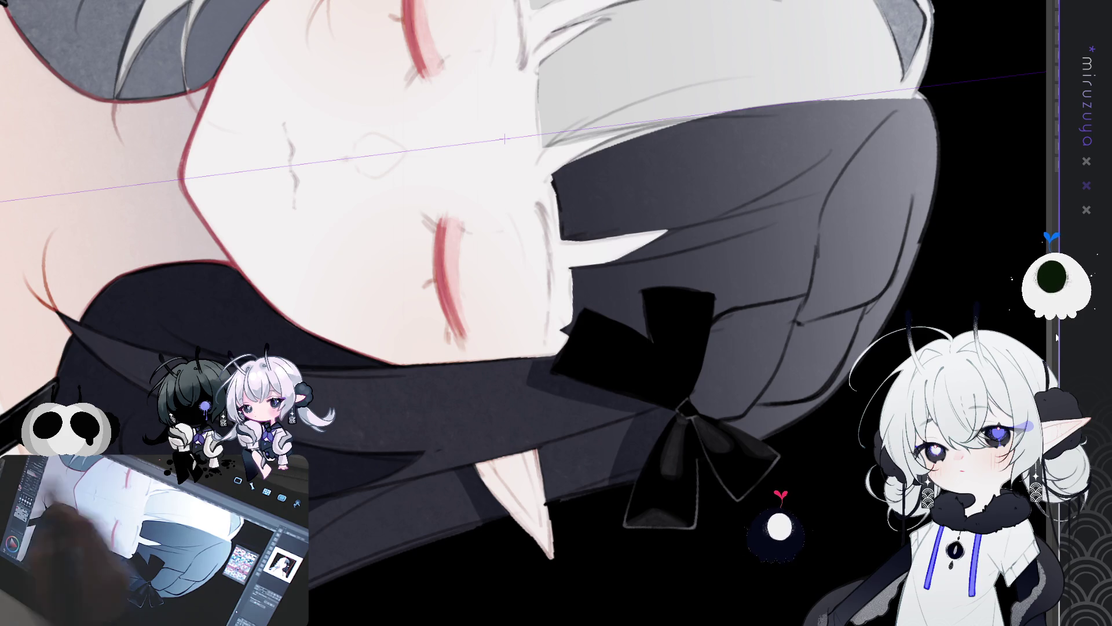
- Reshape the lower red eyelash line and gradually darken it with short strokes
drag(462, 220, 450, 307)
drag(457, 219, 446, 310)
mouse_move(449, 226)
mouse_down()
mouse_move(461, 327)
mouse_move(458, 304)
mouse_move(472, 333)
mouse_up()
mouse_move(452, 226)
mouse_down()
mouse_move(467, 330)
mouse_move(448, 223)
mouse_move(455, 268)
mouse_up()
drag(458, 227, 455, 293)
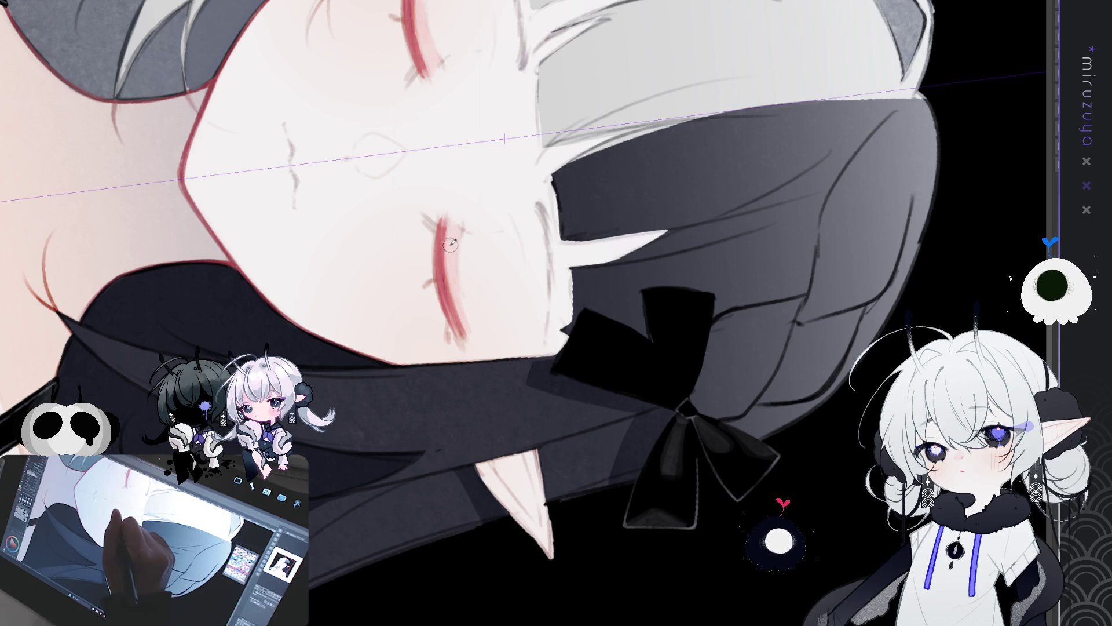
drag(453, 254, 456, 296)
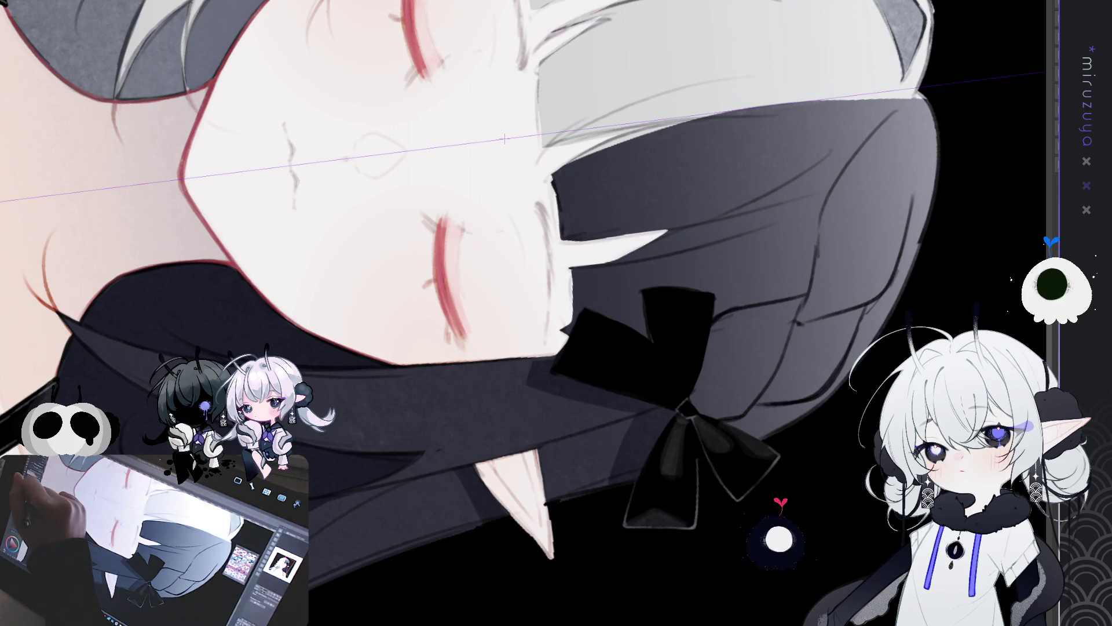
drag(446, 270, 451, 290)
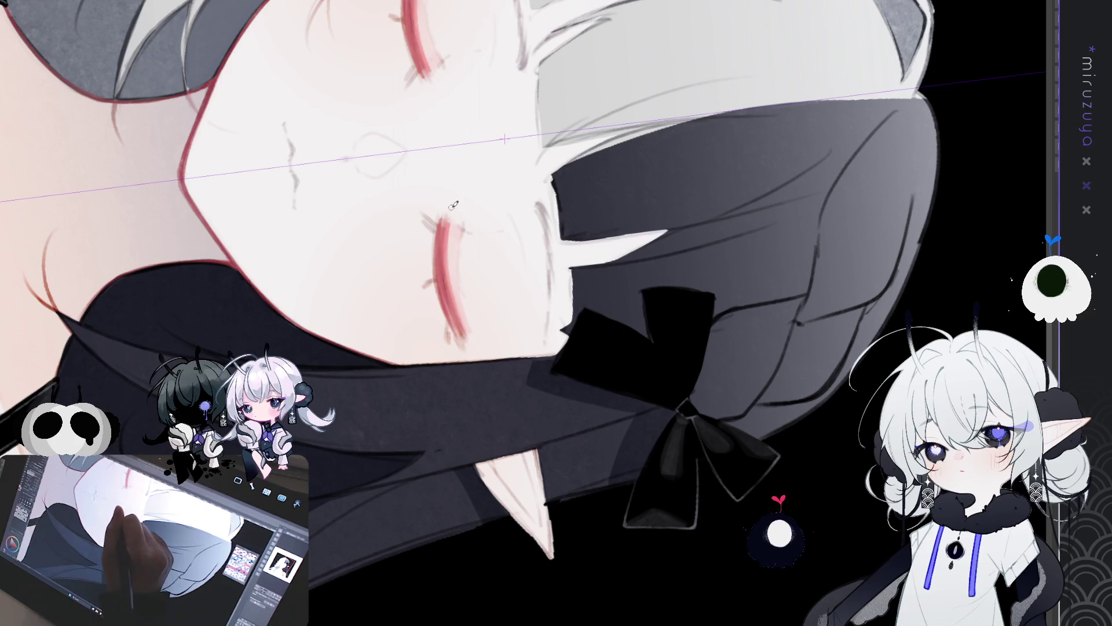
key(ctrl+at)
key(ctrl+z)
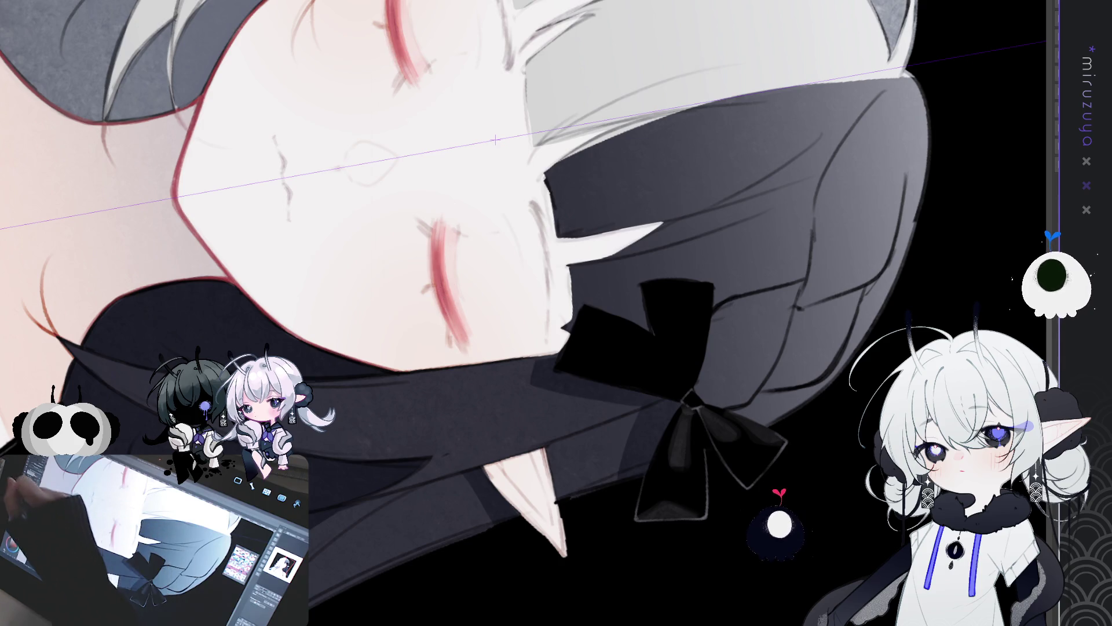
- Deepen the red lash lines on both eyes with mirrored dark red strokes
drag(232, 163, 180, 221)
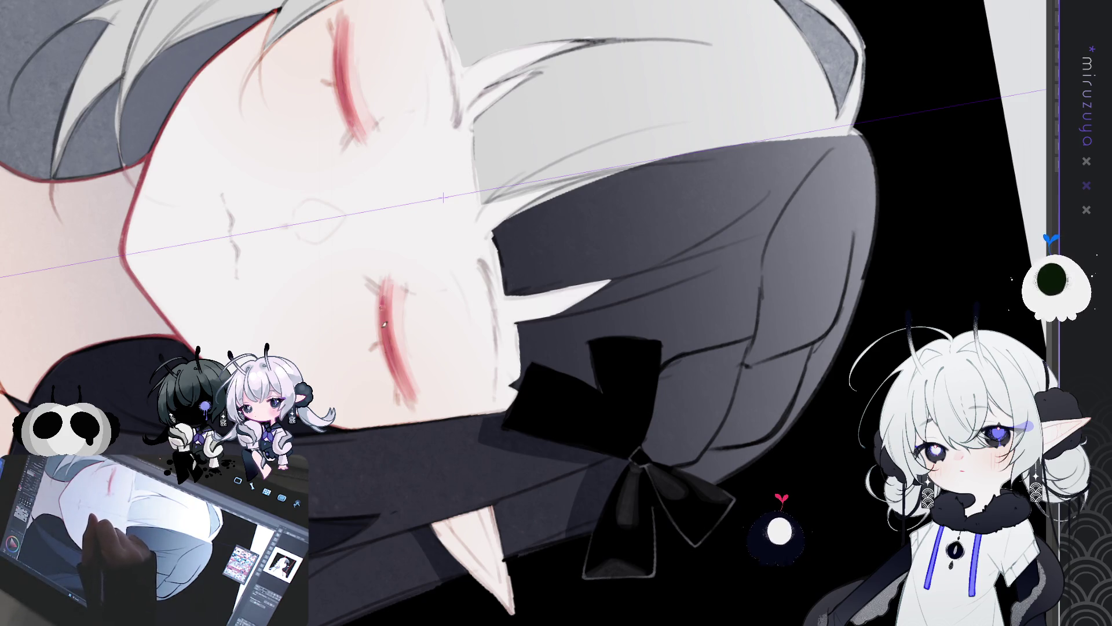
mouse_move(177, 266)
mouse_down()
mouse_move(429, 271)
mouse_move(524, 249)
mouse_move(625, 312)
mouse_up()
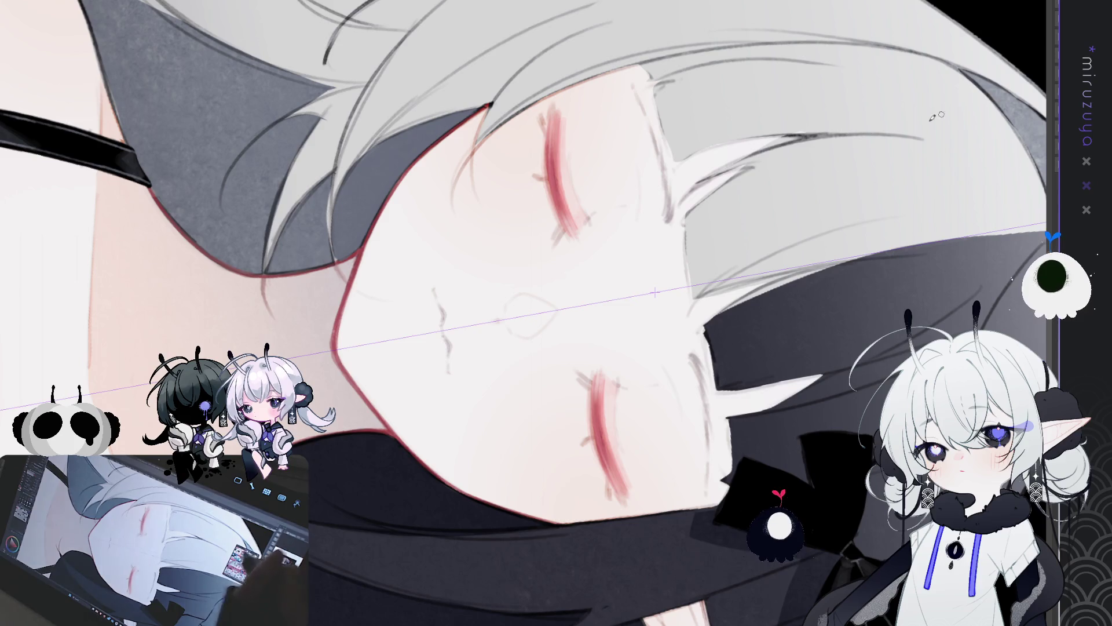
drag(601, 379, 486, 241)
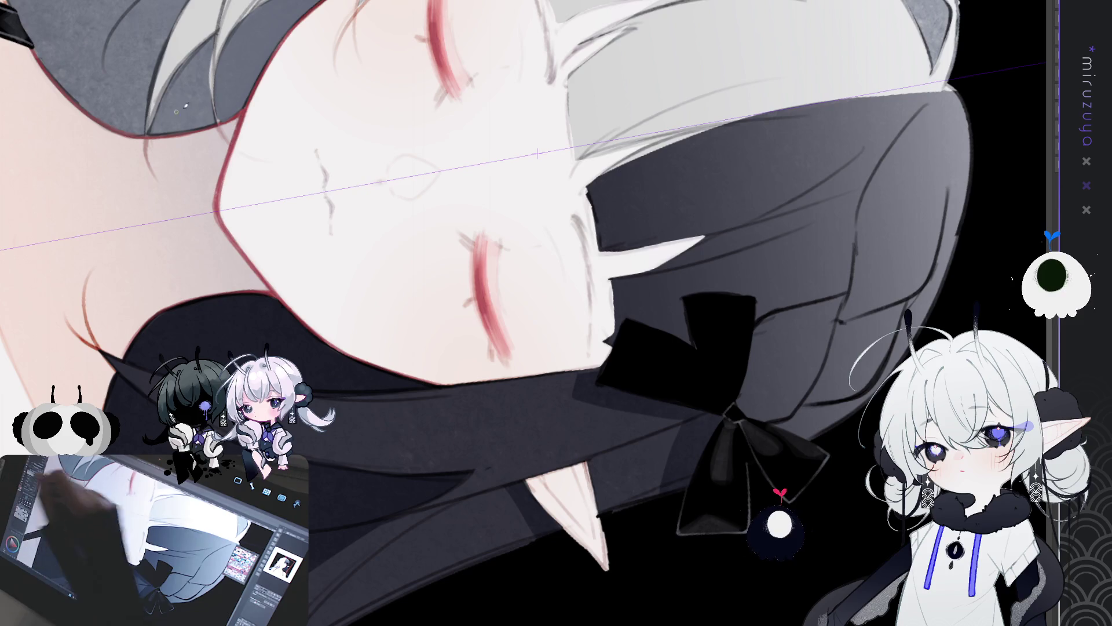
drag(478, 268, 486, 307)
drag(478, 266, 489, 318)
drag(479, 267, 488, 320)
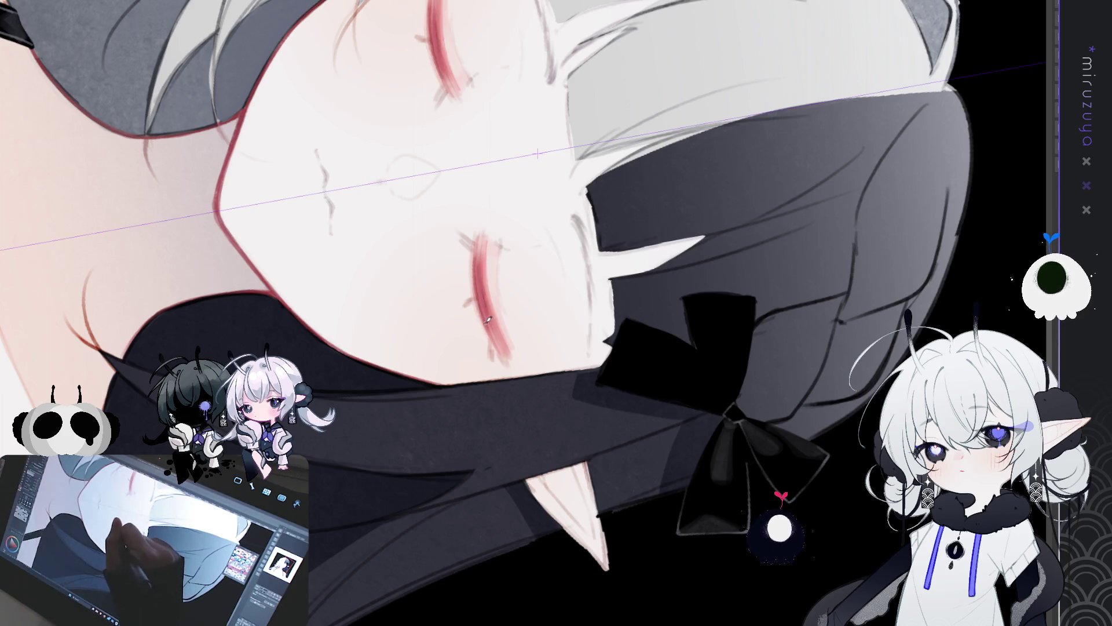
drag(482, 268, 506, 331)
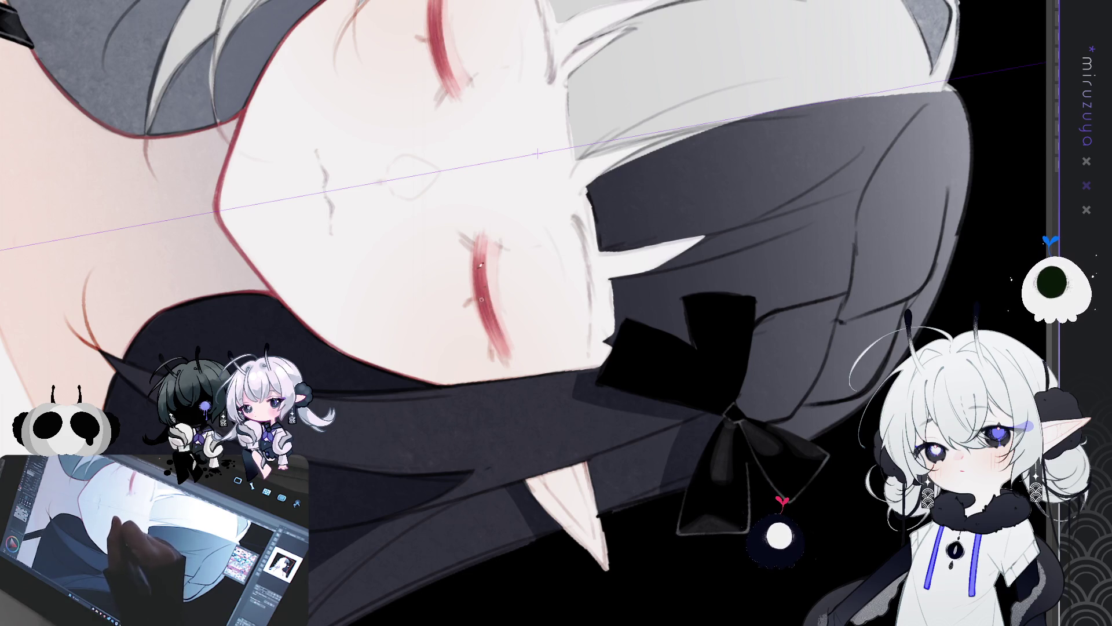
mouse_move(484, 233)
mouse_down()
mouse_move(749, 337)
mouse_move(749, 171)
mouse_up()
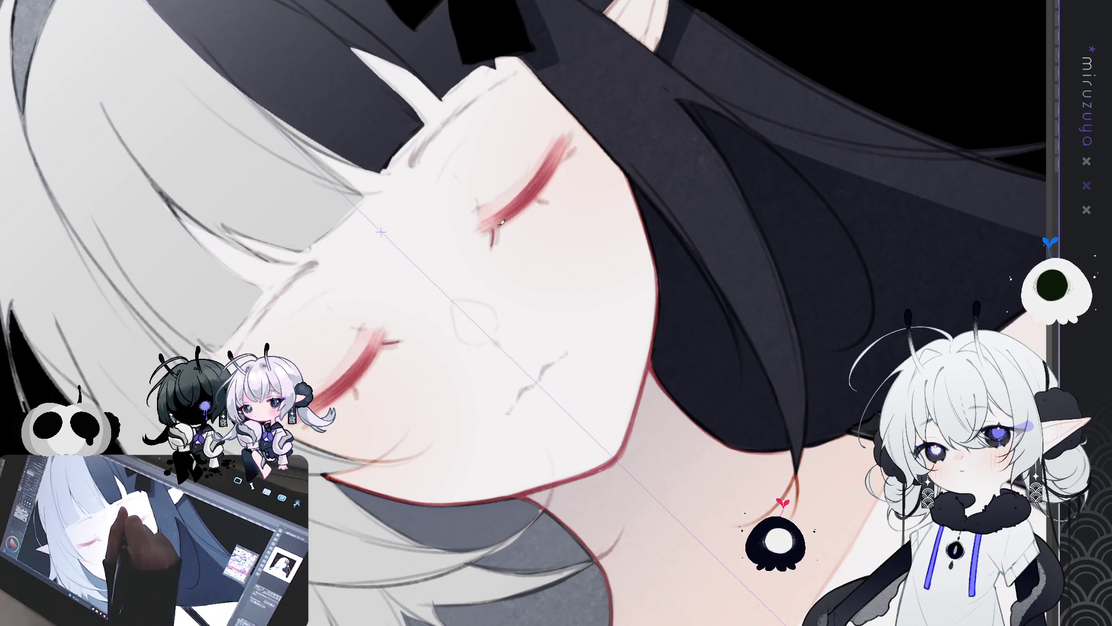
- Fit the artwork to screen and split the window into an overview pane and tilted close-up
key(ctrl+alt+0)
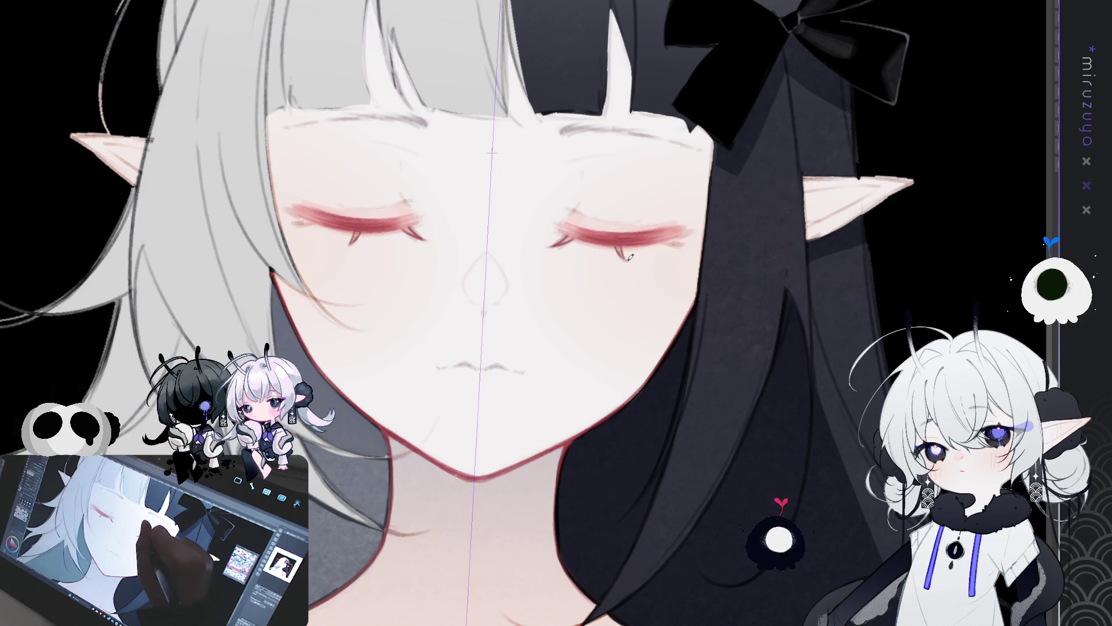
mouse_move(661, 248)
mouse_down()
mouse_move(674, 278)
mouse_move(672, 351)
mouse_up()
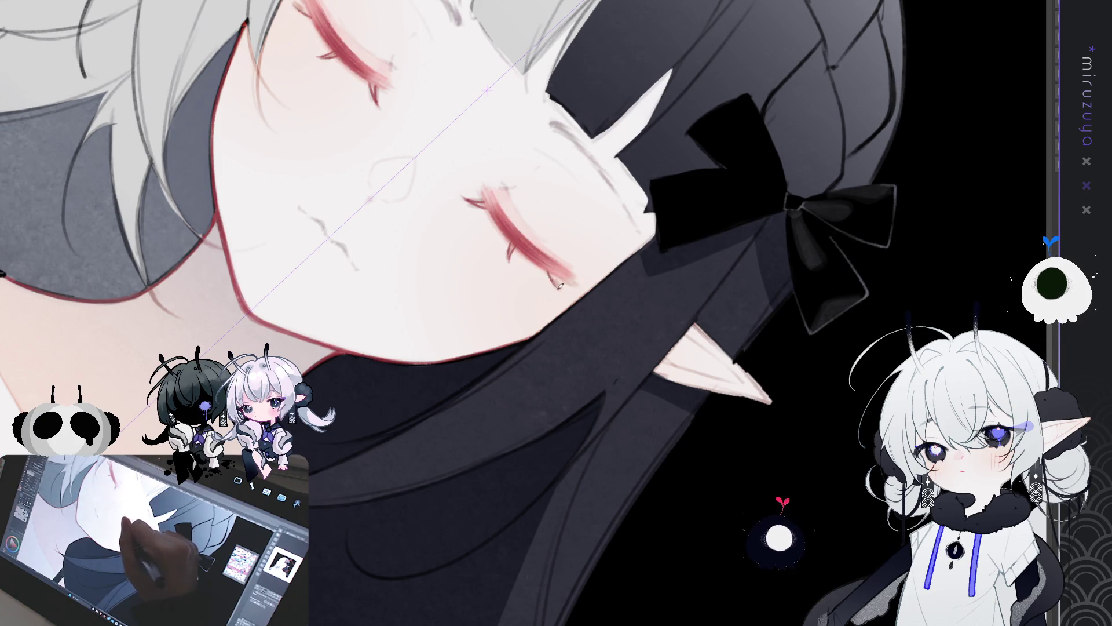
mouse_move(567, 290)
mouse_down()
mouse_move(735, 422)
mouse_move(787, 346)
mouse_up()
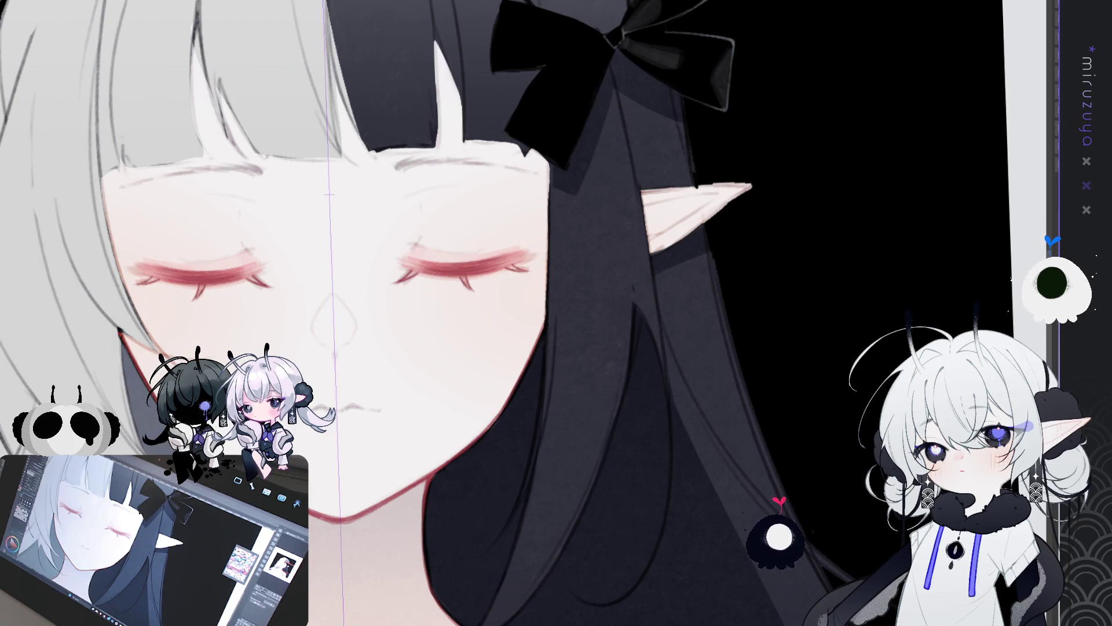
key(ctrl+0)
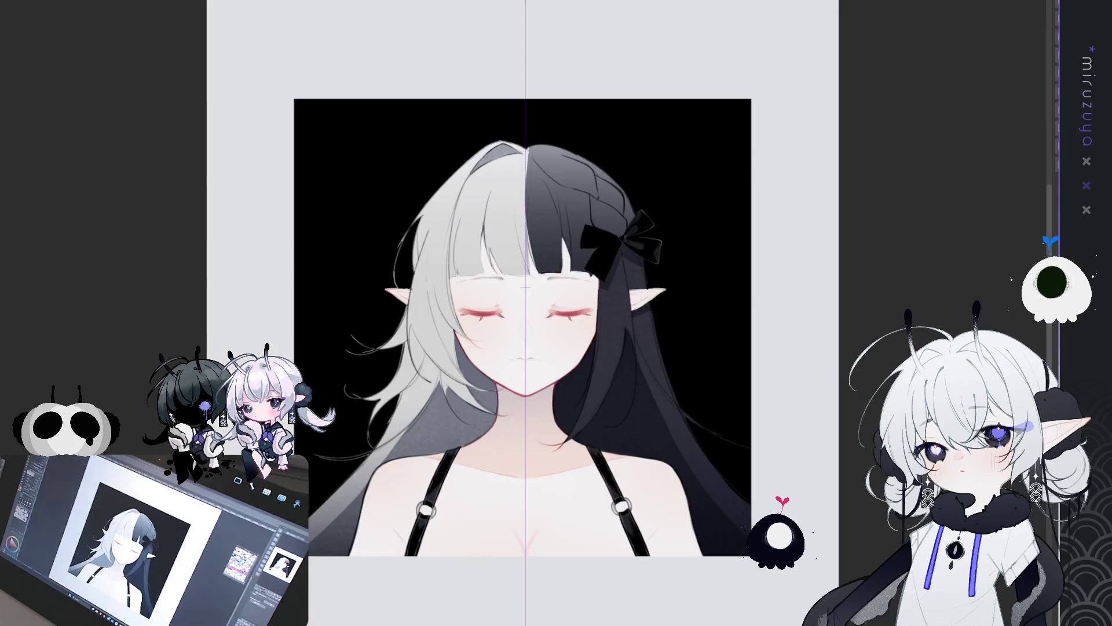
drag(1050, 220, 255, 220)
scroll(218, 160, up, 2)
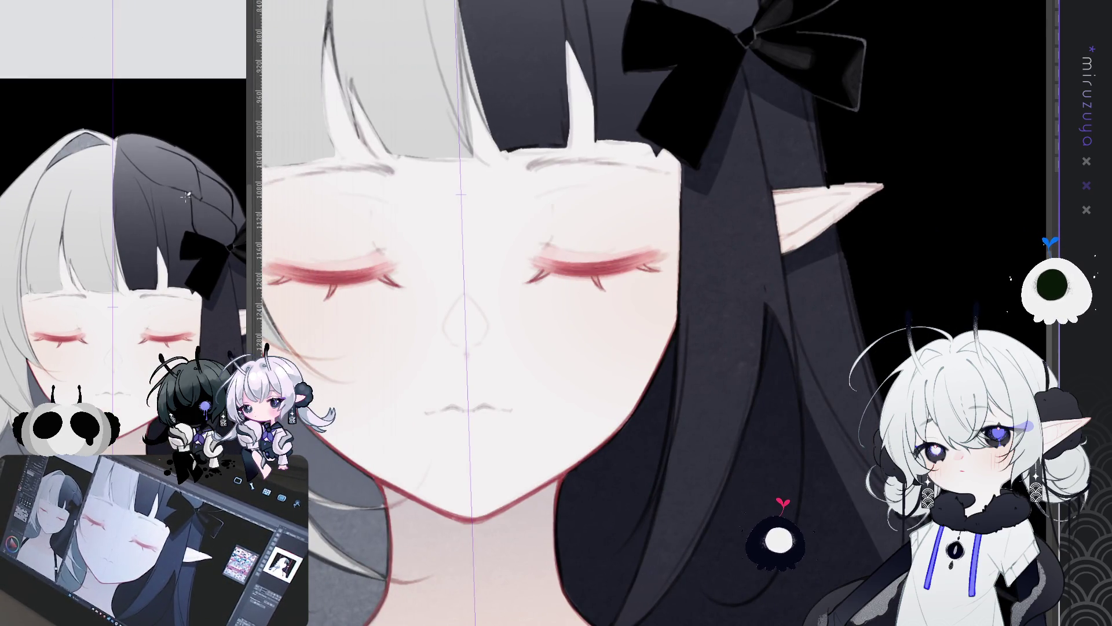
drag(218, 160, 220, 134)
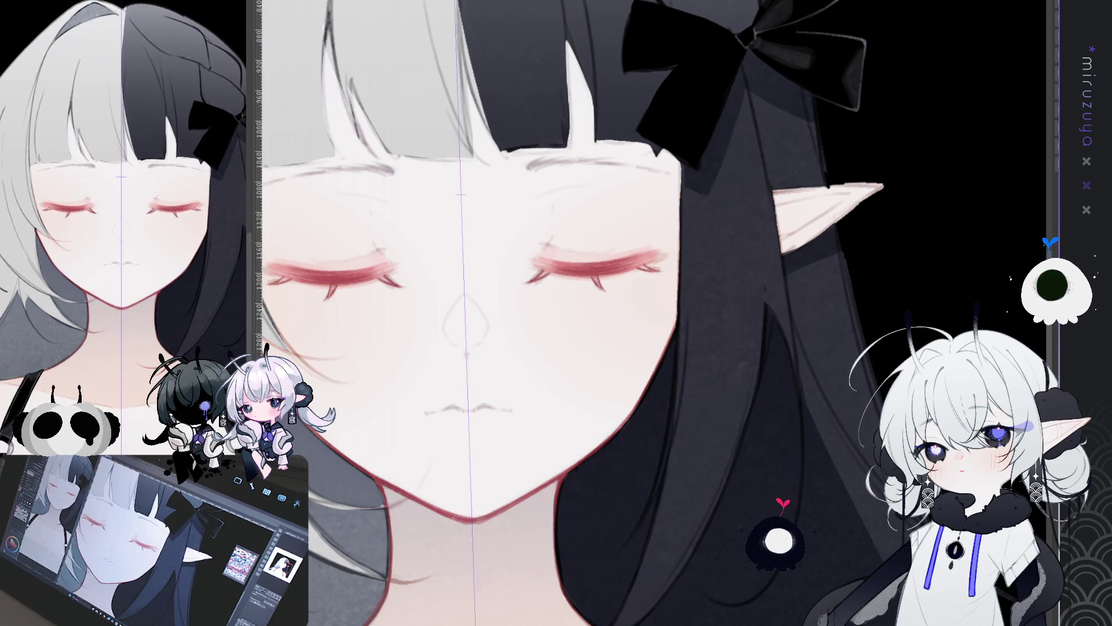
mouse_move(579, 441)
mouse_down()
mouse_move(648, 476)
mouse_move(579, 406)
mouse_up()
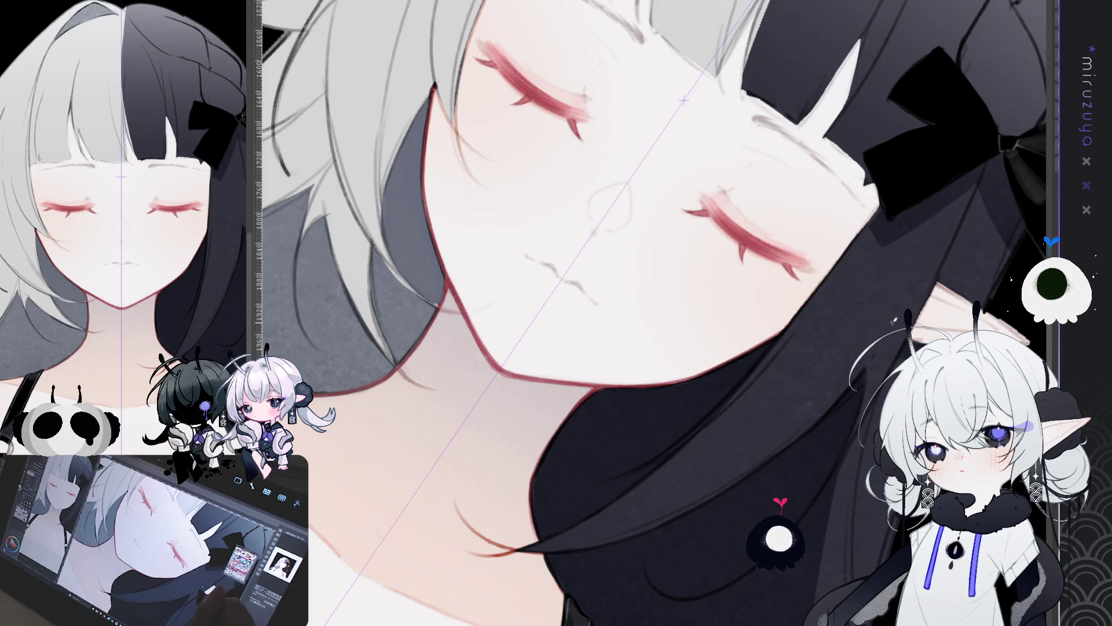
key(ctrl+shift+r)
drag(912, 211, 894, 222)
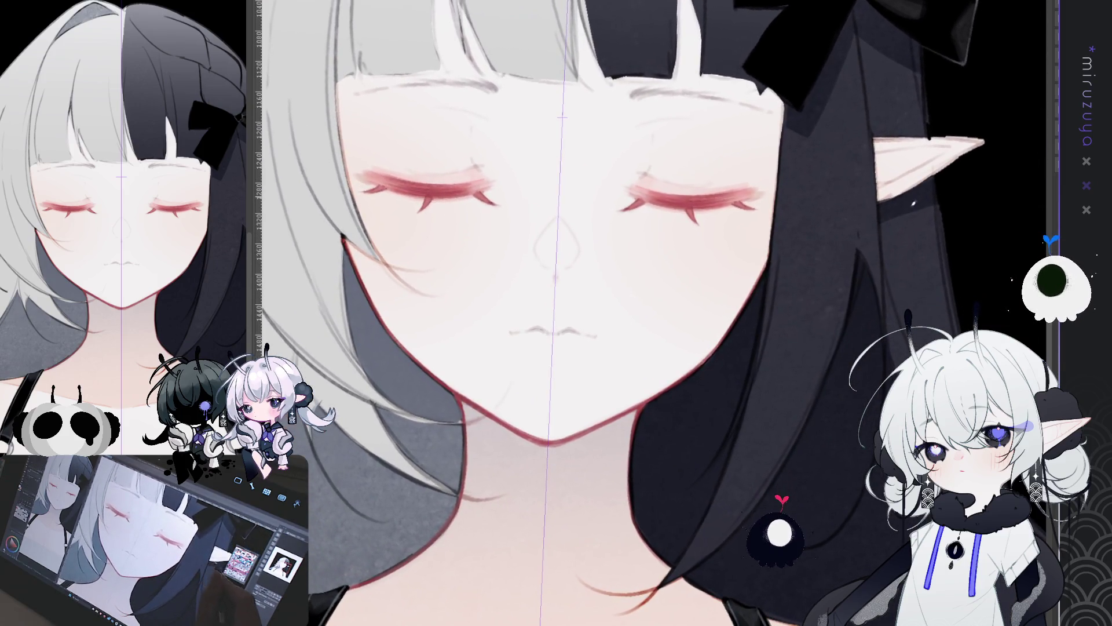
drag(805, 350, 760, 392)
mouse_move(762, 148)
mouse_down()
mouse_move(596, 125)
mouse_move(548, 145)
mouse_up()
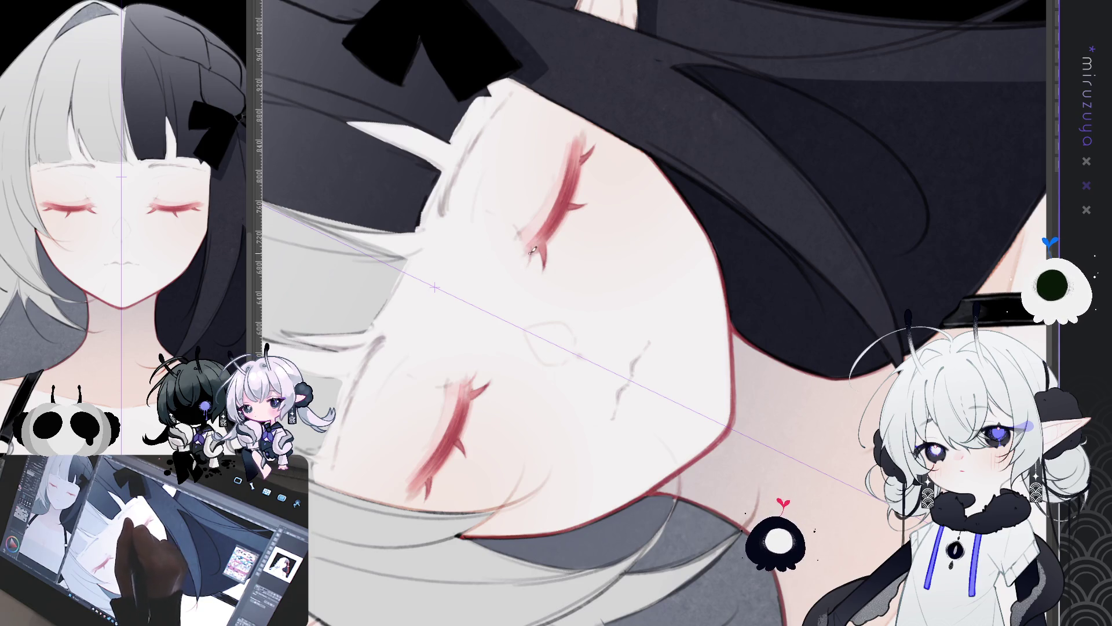
drag(516, 273, 523, 189)
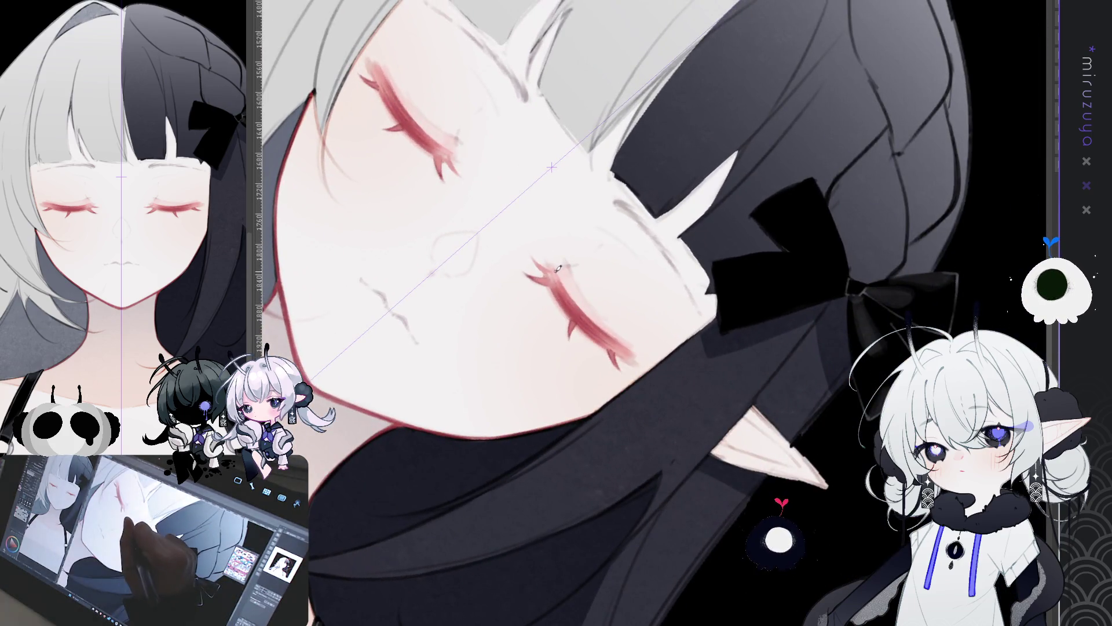
drag(567, 257, 609, 328)
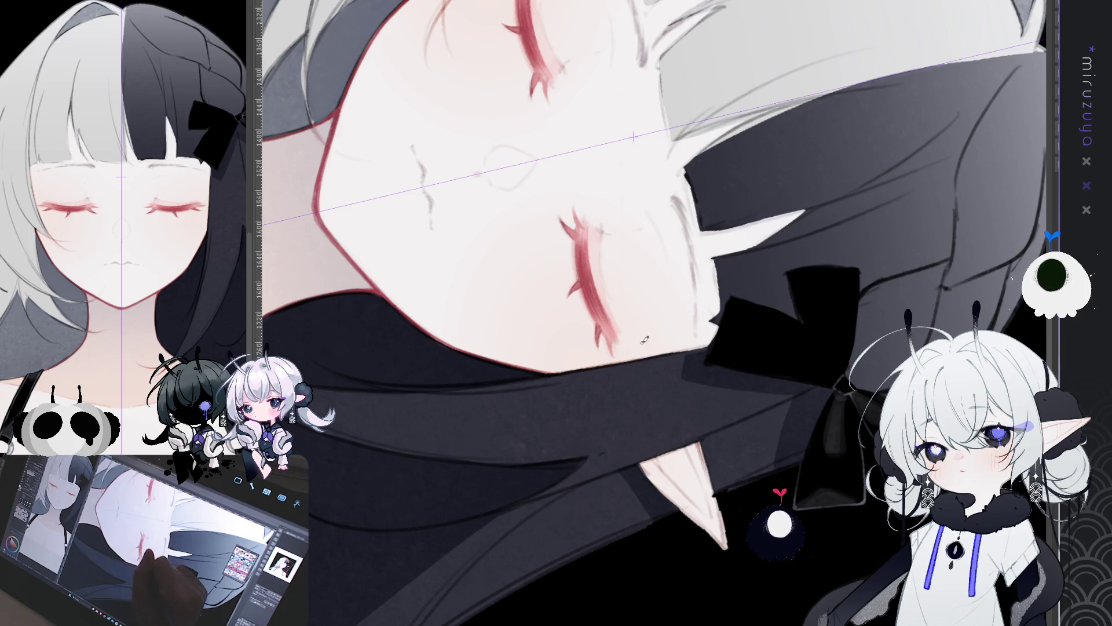
key(ctrl+shift+r)
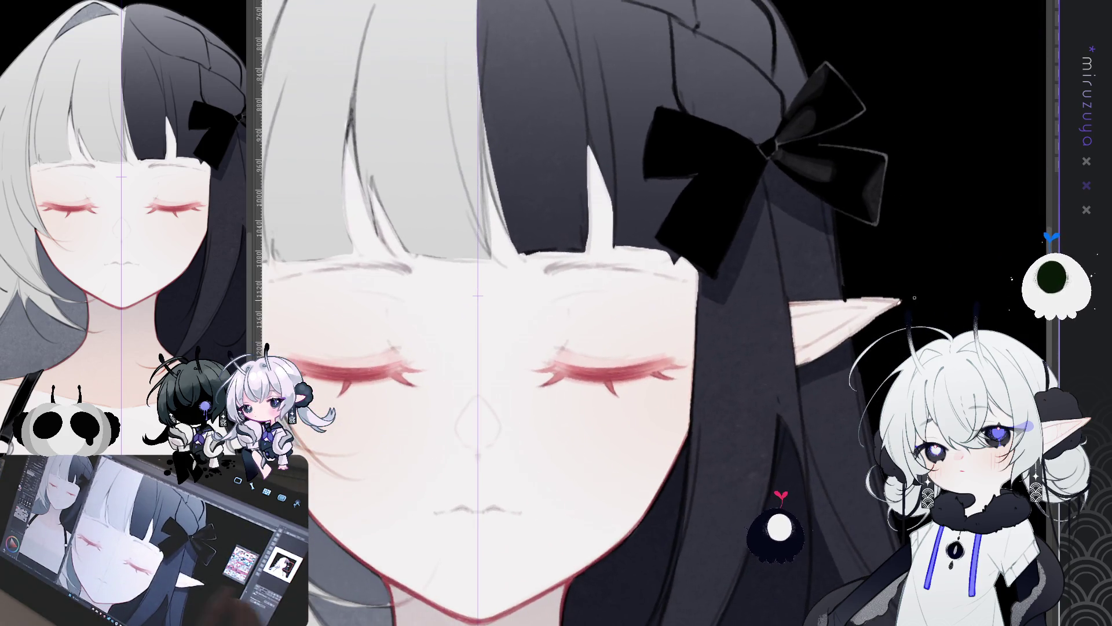
scroll(596, 313, down, 3)
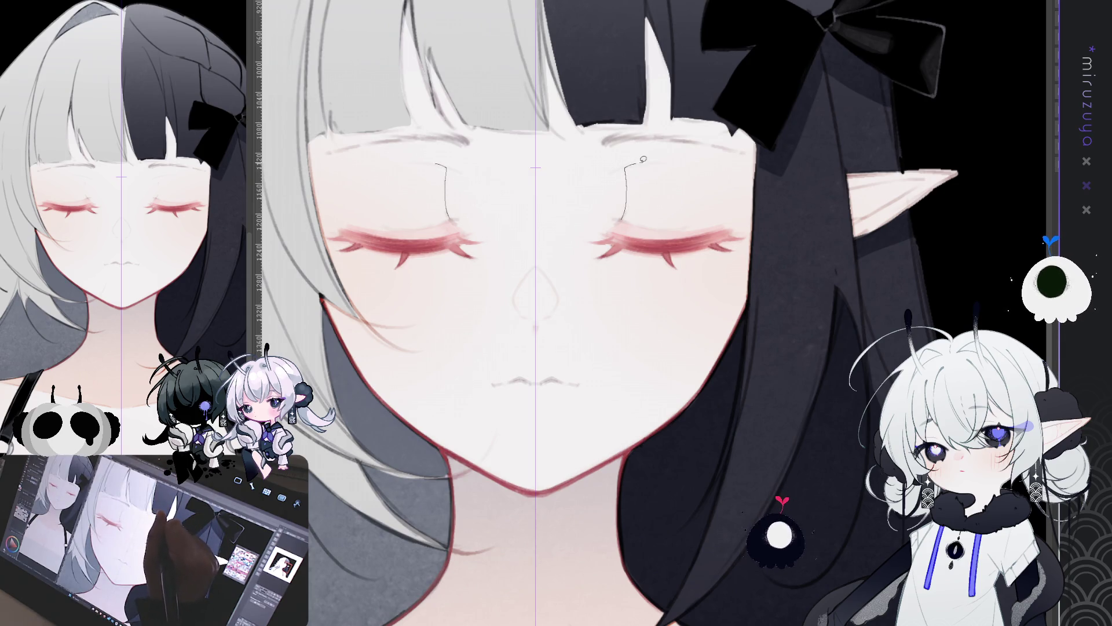
drag(674, 205, 625, 219)
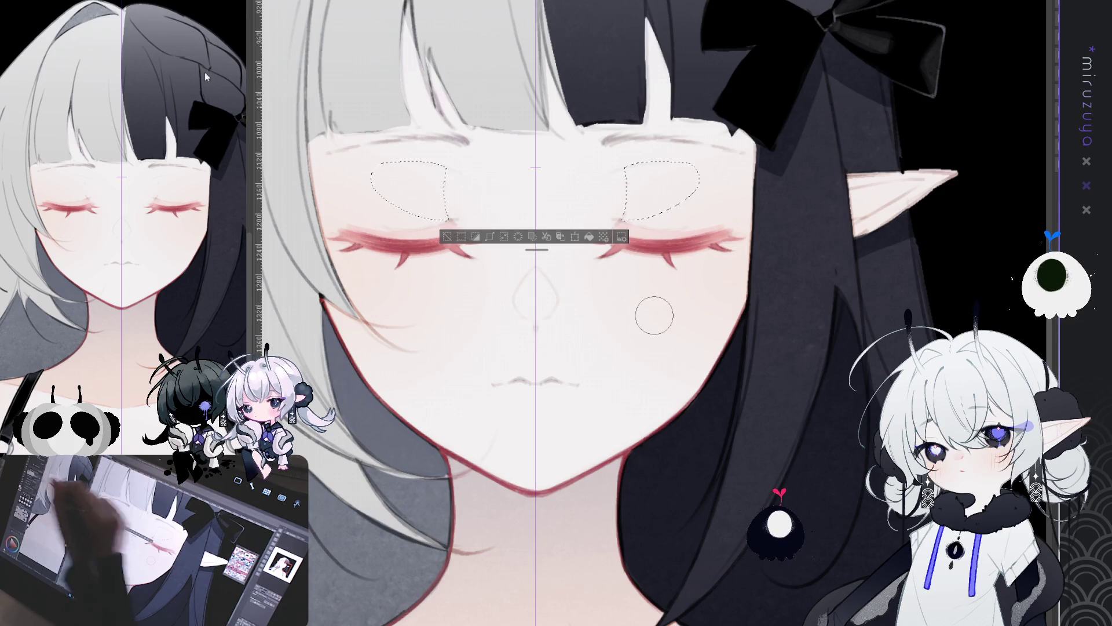
- Airbrush trial pink blush inside both eyelid selections, then remove it and keep the selections
drag(440, 209, 415, 182)
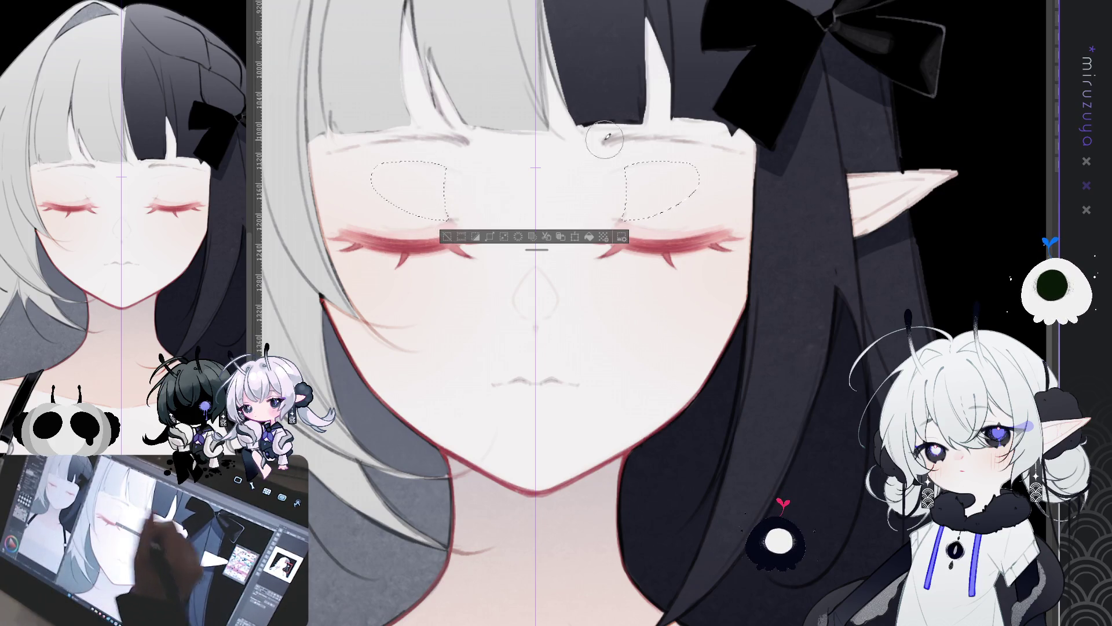
drag(643, 191, 672, 180)
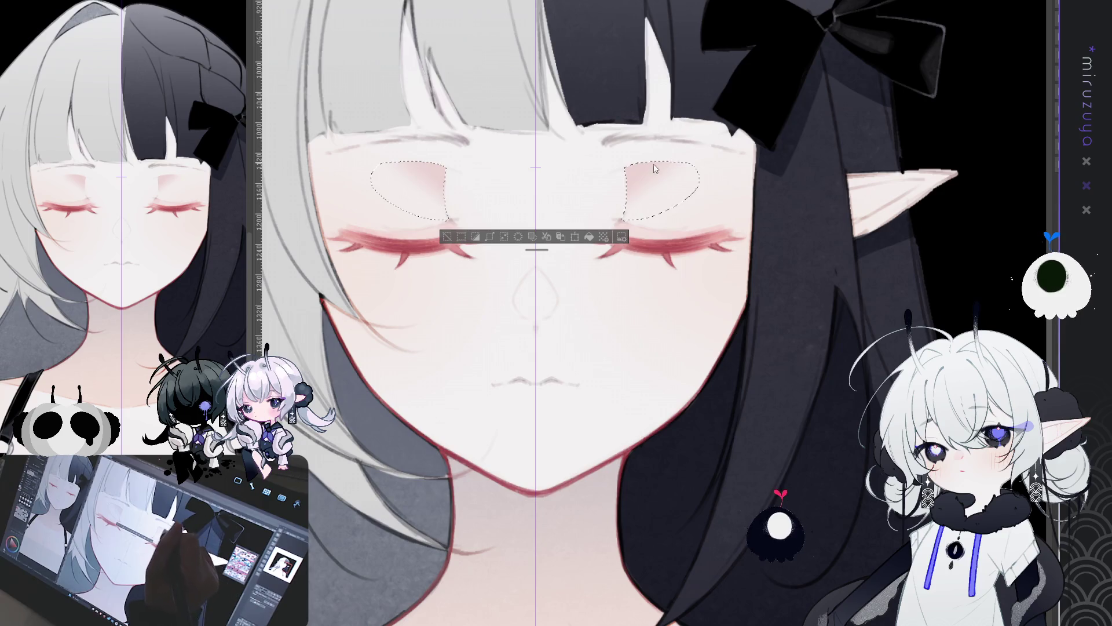
key(Delete)
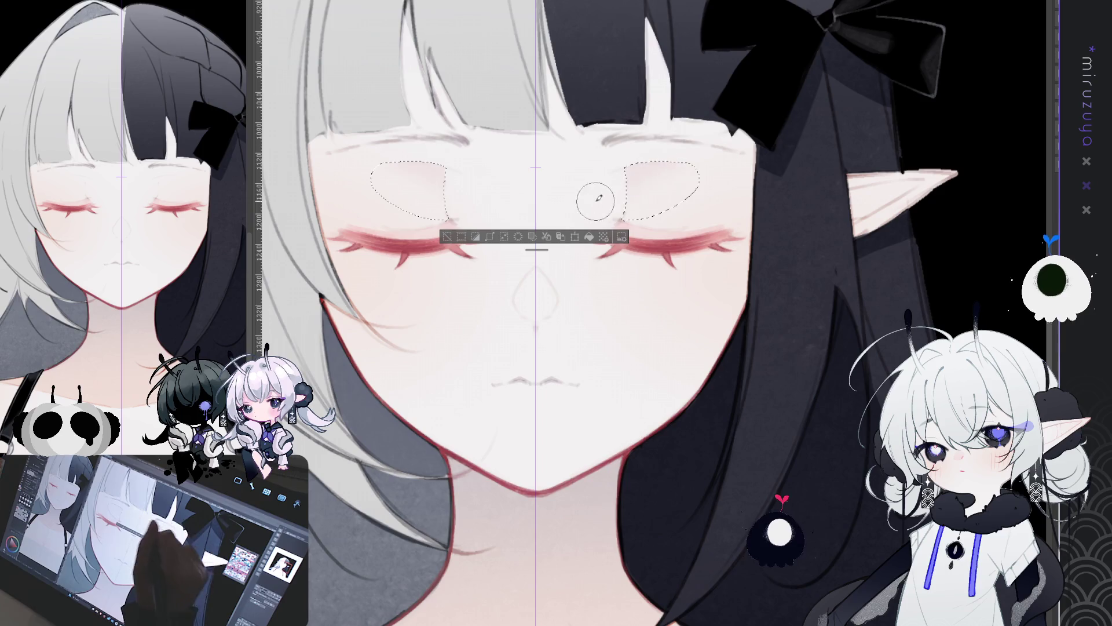
key(ctrl+d)
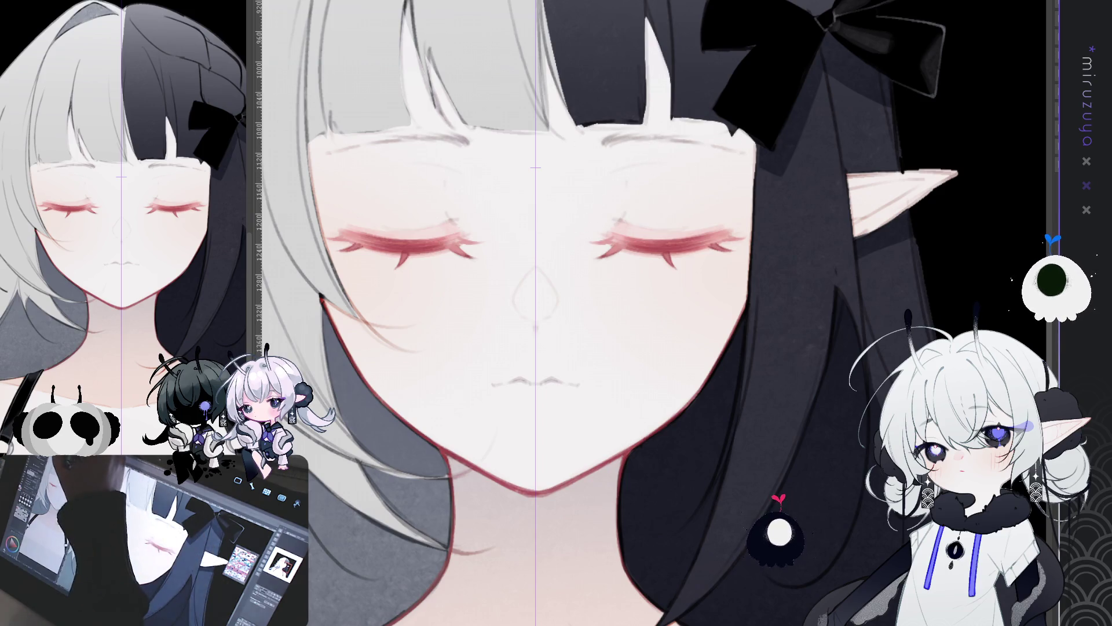
key(ctrl+z)
key(ctrl+z)
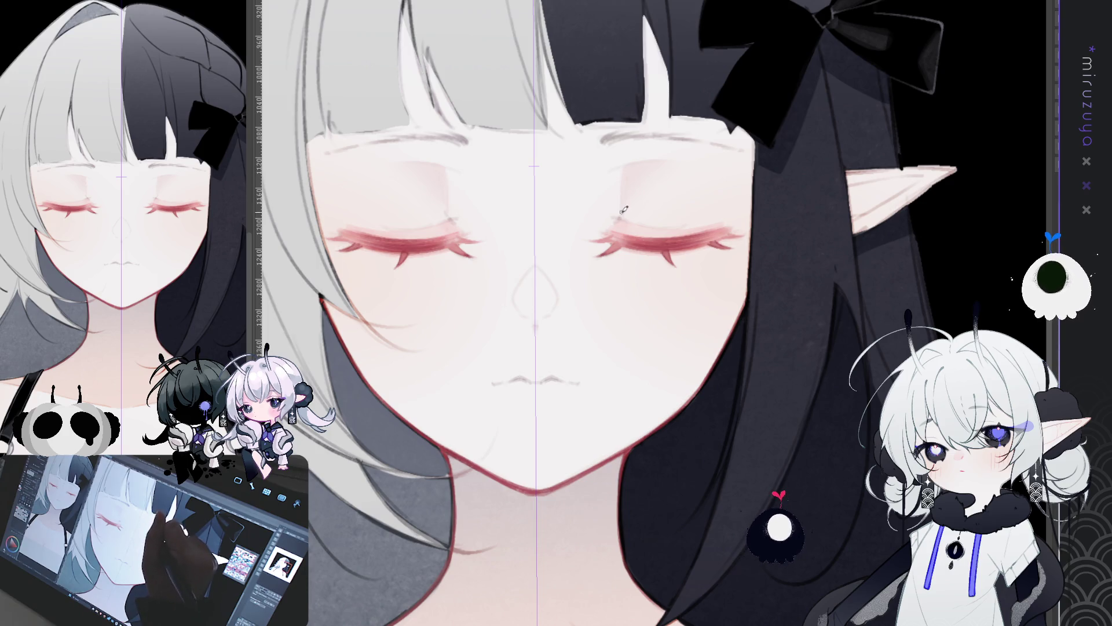
mouse_move(625, 193)
mouse_down()
mouse_move(562, 261)
mouse_move(561, 157)
mouse_up()
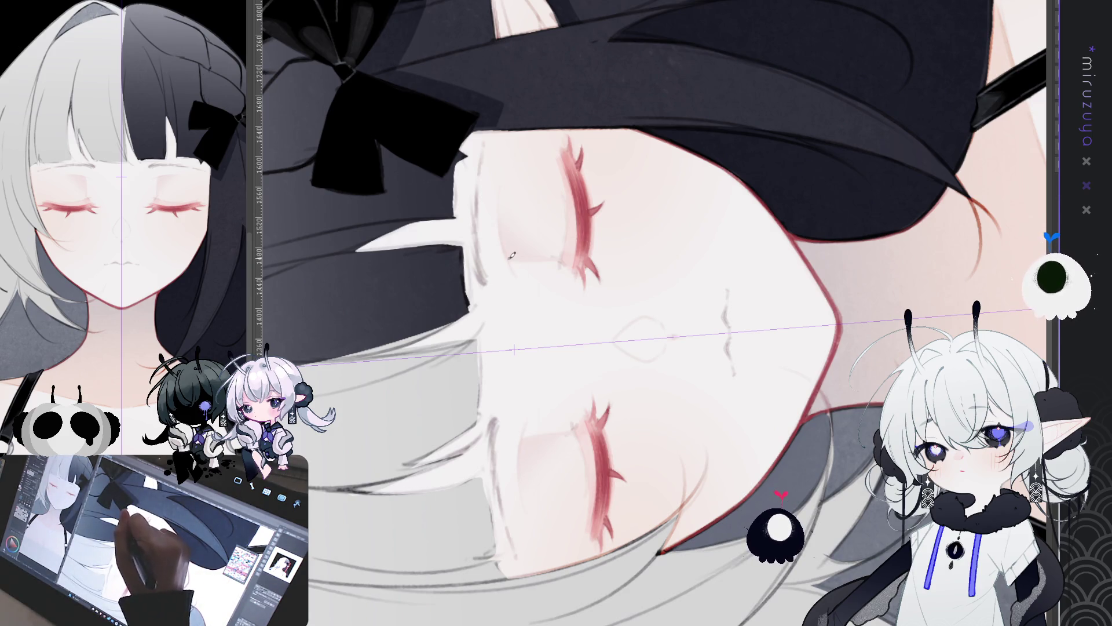
drag(744, 125, 696, 203)
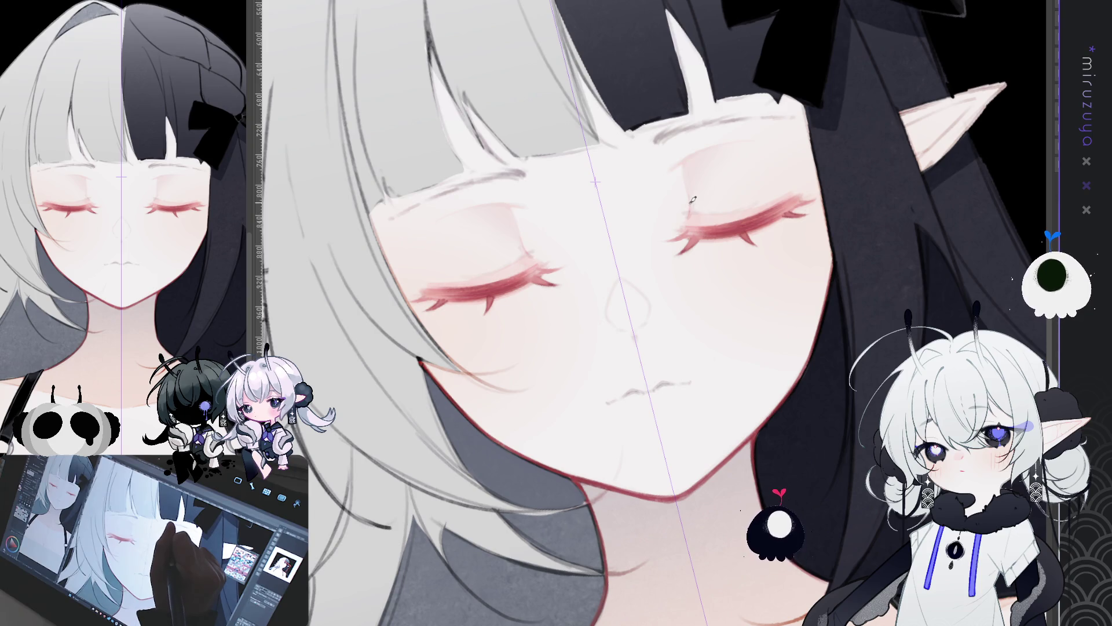
key(asciicircum)
key(asciicircum)
key(asciicircum)
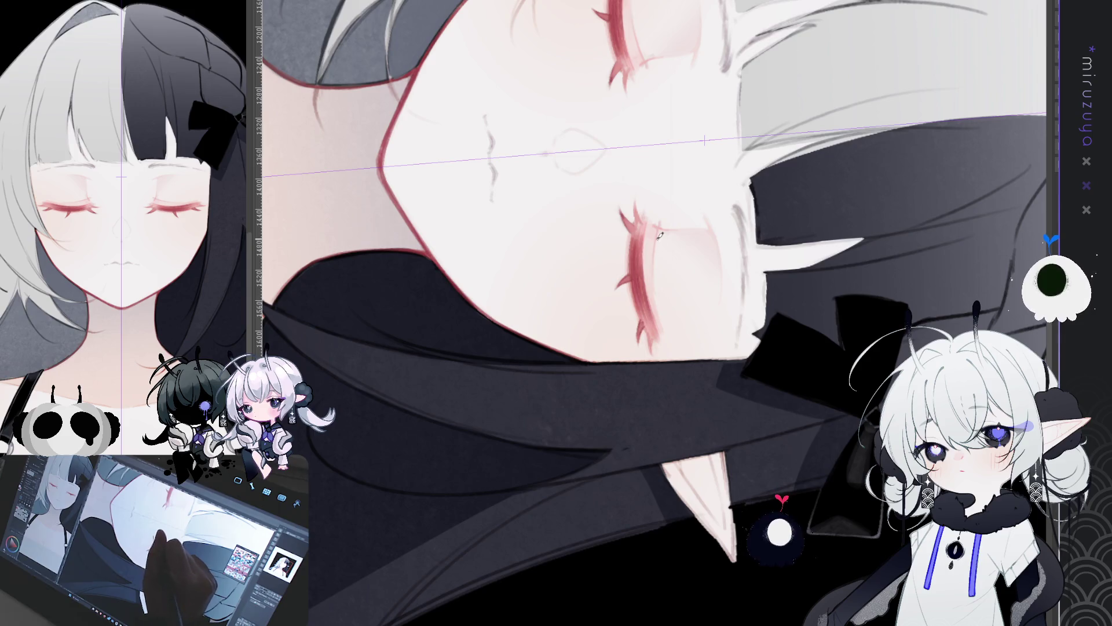
key(minus)
key(minus)
key(minus)
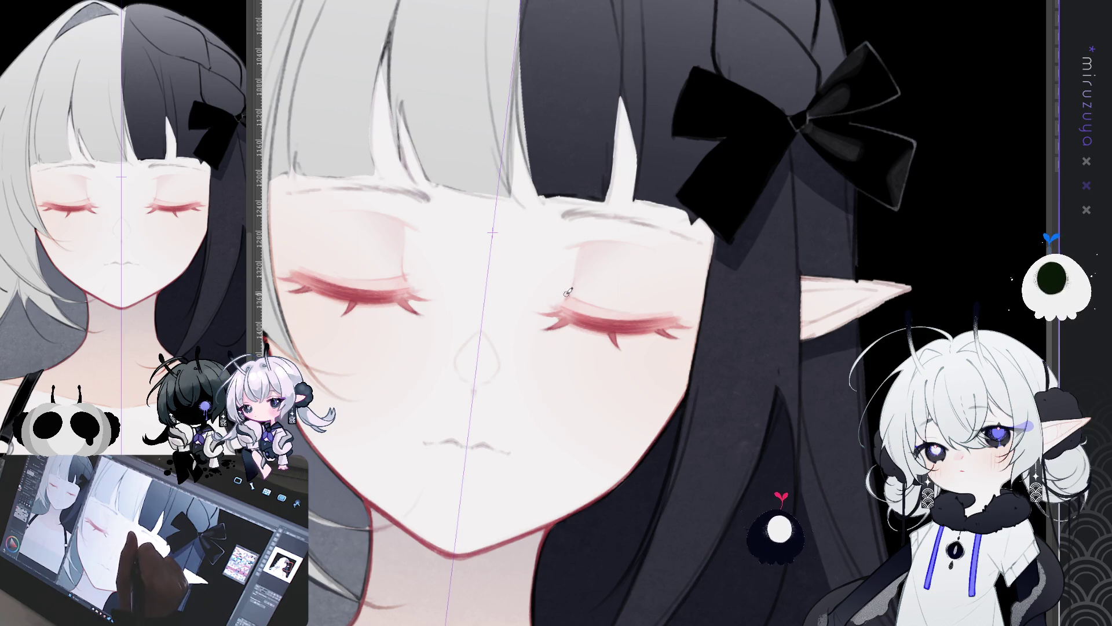
mouse_move(622, 267)
mouse_down()
mouse_move(673, 278)
mouse_move(763, 392)
mouse_move(796, 341)
mouse_move(809, 233)
mouse_up()
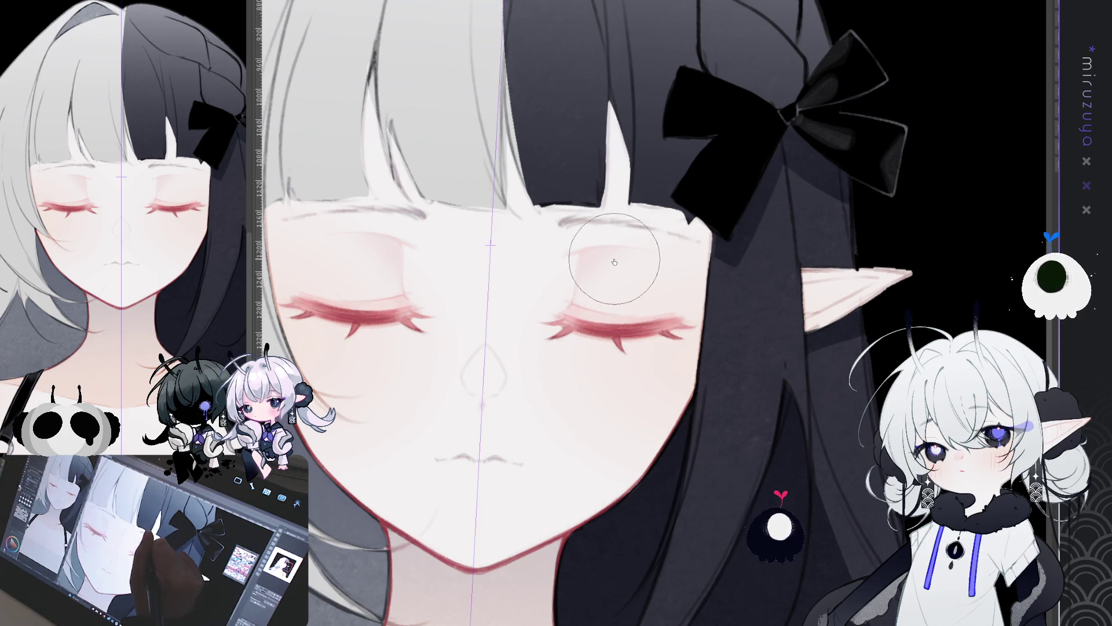
scroll(719, 251, down, 5)
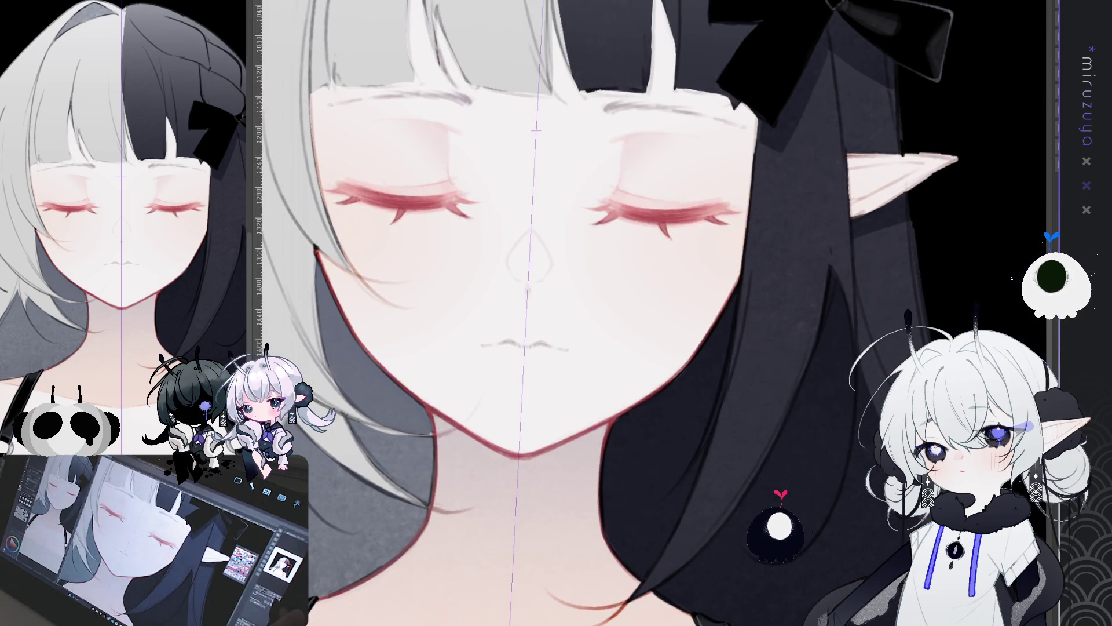
drag(807, 328, 794, 348)
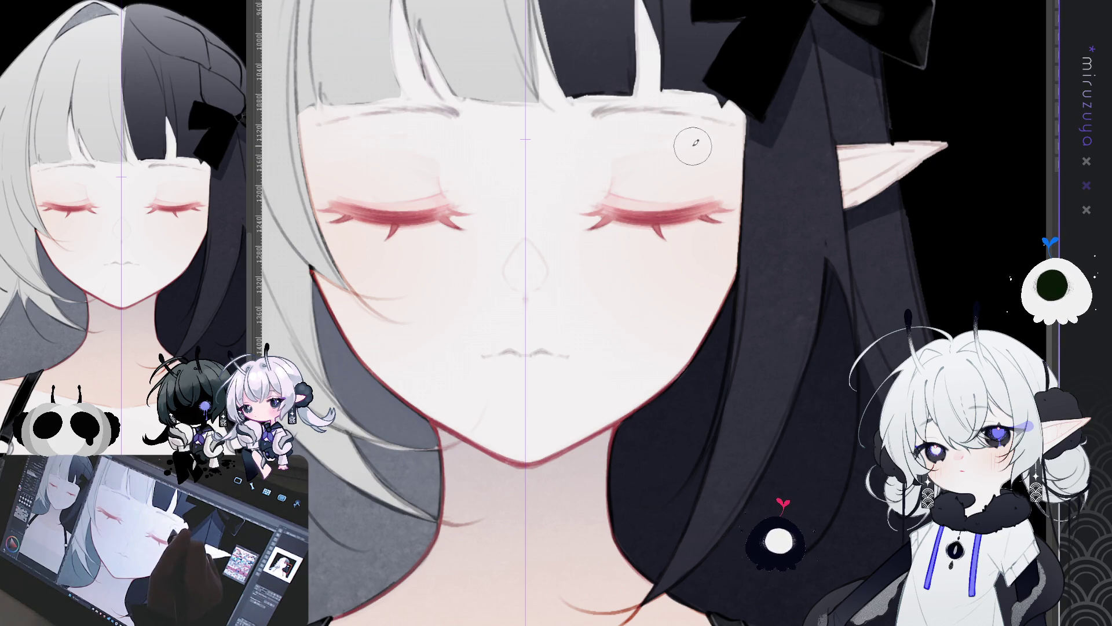
mouse_move(689, 145)
mouse_down()
mouse_move(611, 179)
mouse_move(566, 149)
mouse_up()
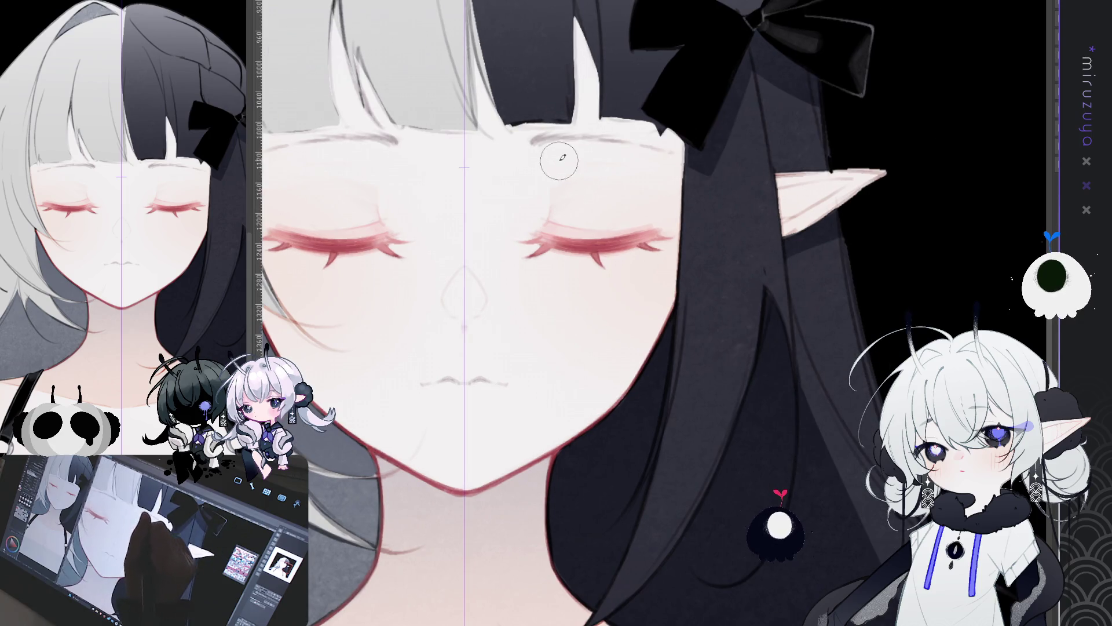
drag(703, 189, 784, 402)
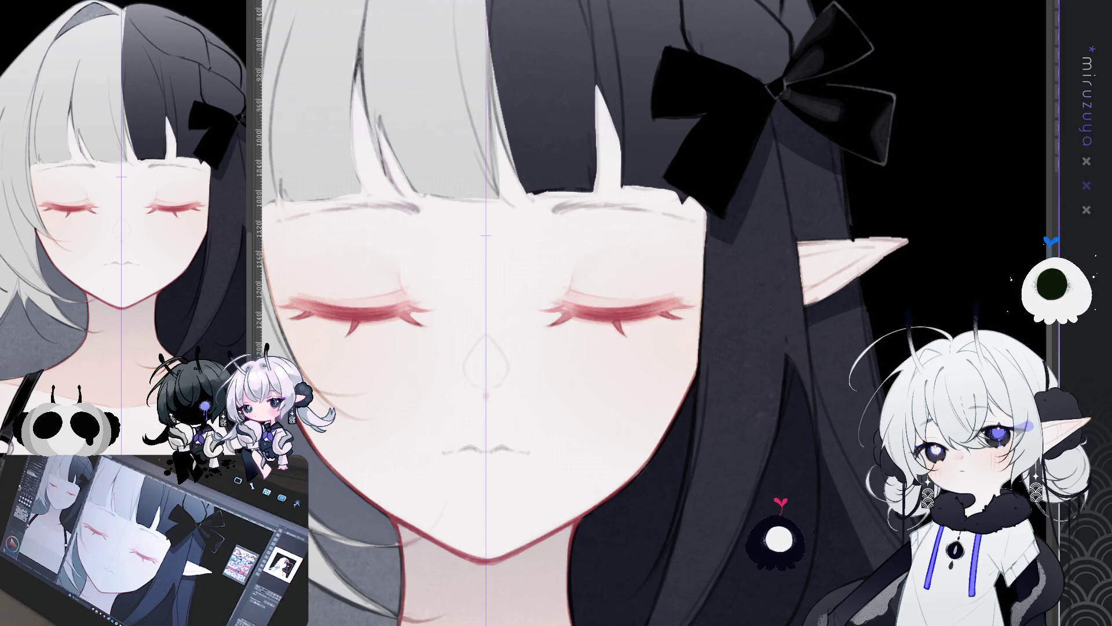
key(ctrl+0)
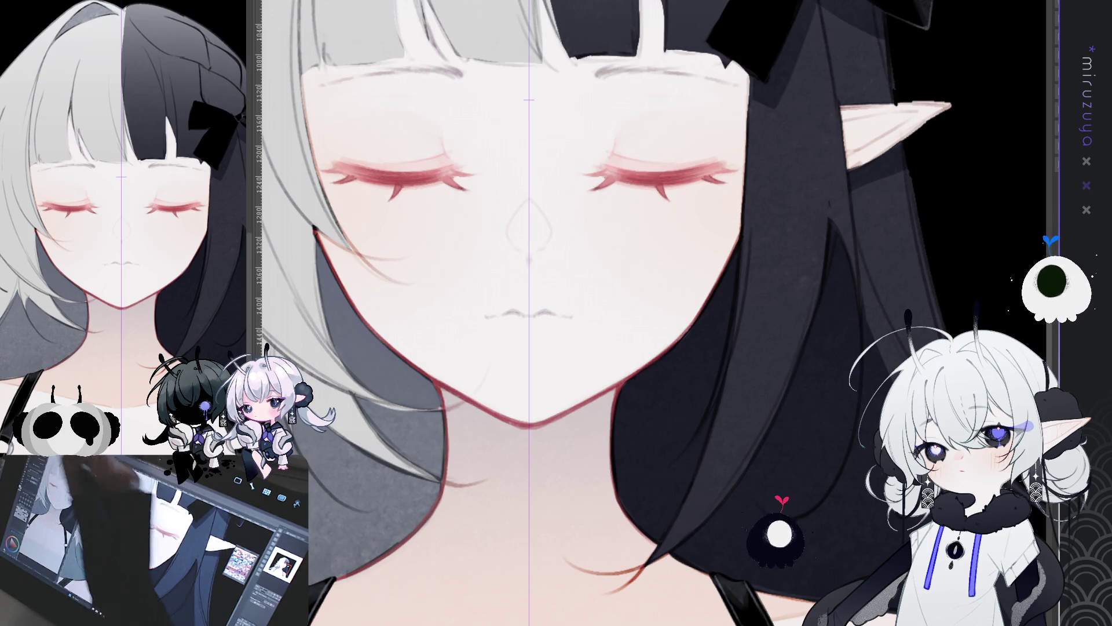
- Outline the nose symmetrically and fill it with light pink, then deselect
mouse_move(544, 243)
mouse_down()
mouse_move(556, 222)
mouse_move(533, 188)
mouse_move(554, 229)
mouse_move(539, 250)
mouse_move(519, 247)
mouse_move(513, 209)
mouse_move(538, 253)
mouse_up()
key(ctrl+z)
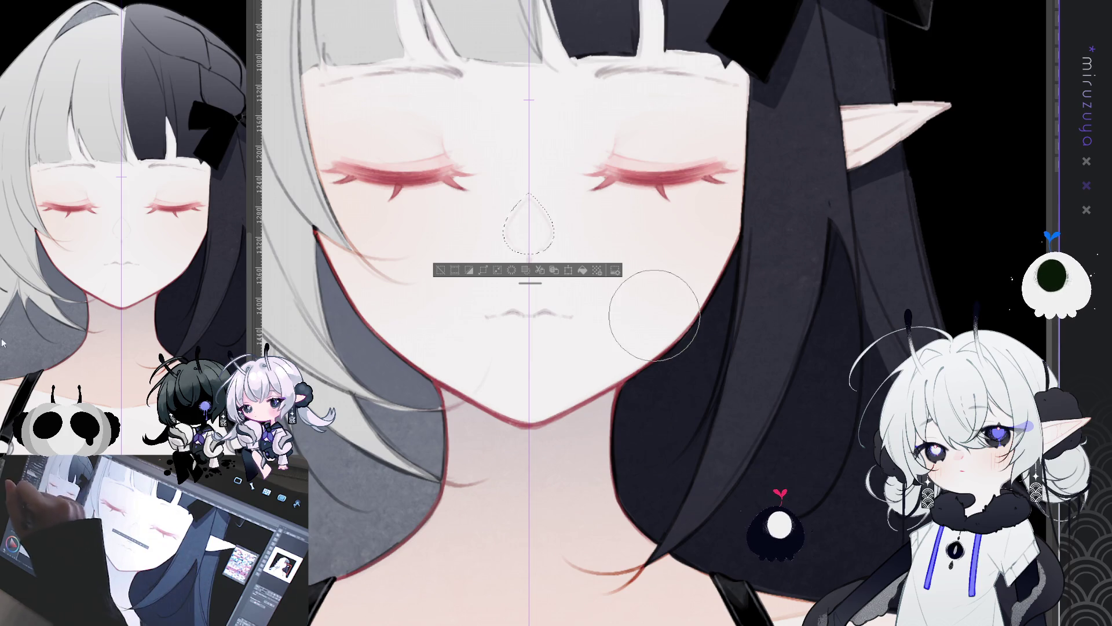
mouse_move(521, 179)
mouse_down()
mouse_move(579, 263)
mouse_move(568, 211)
mouse_move(528, 226)
mouse_move(572, 179)
mouse_up()
key(ctrl+z)
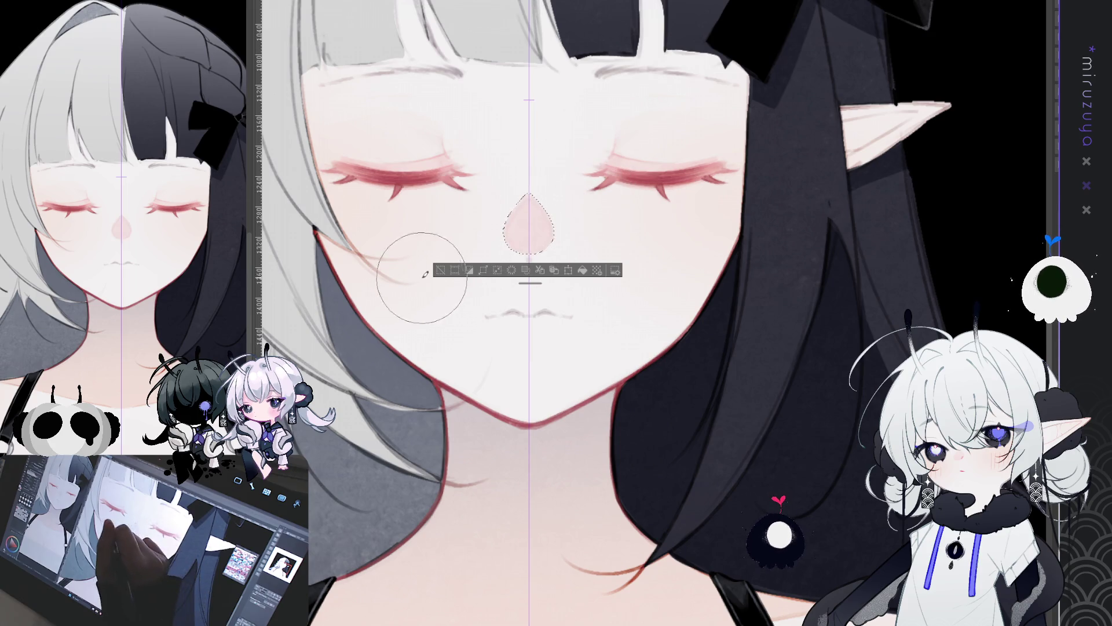
key(ctrl+d)
- Reposition the view and toggle the vertical symmetry ruler off and back on
drag(719, 220, 653, 343)
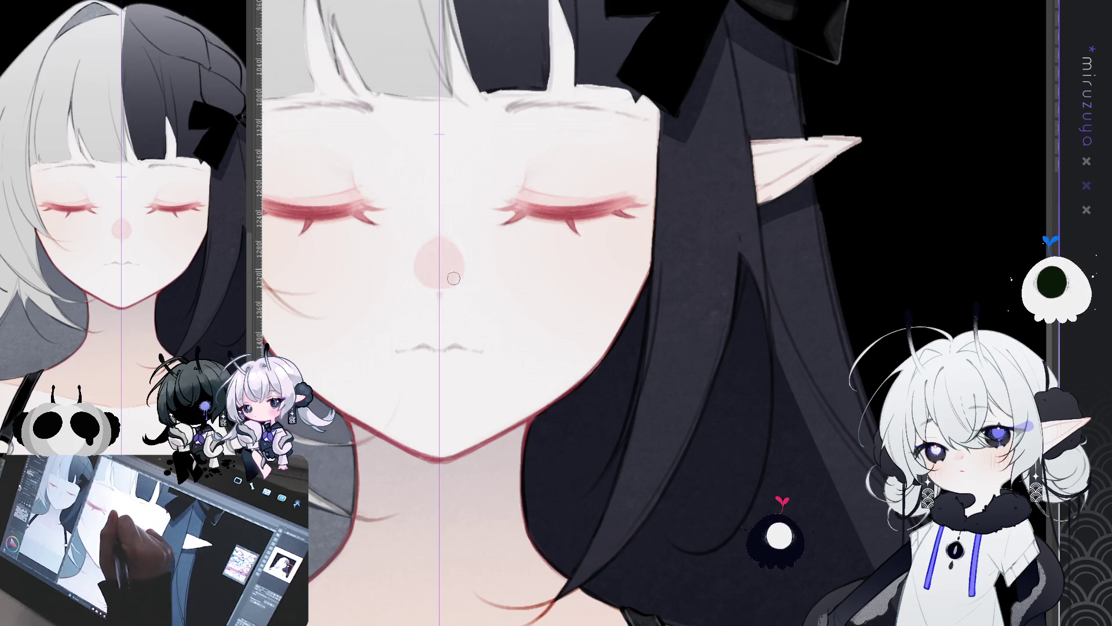
mouse_move(701, 406)
mouse_down()
mouse_move(777, 307)
mouse_move(771, 376)
mouse_up()
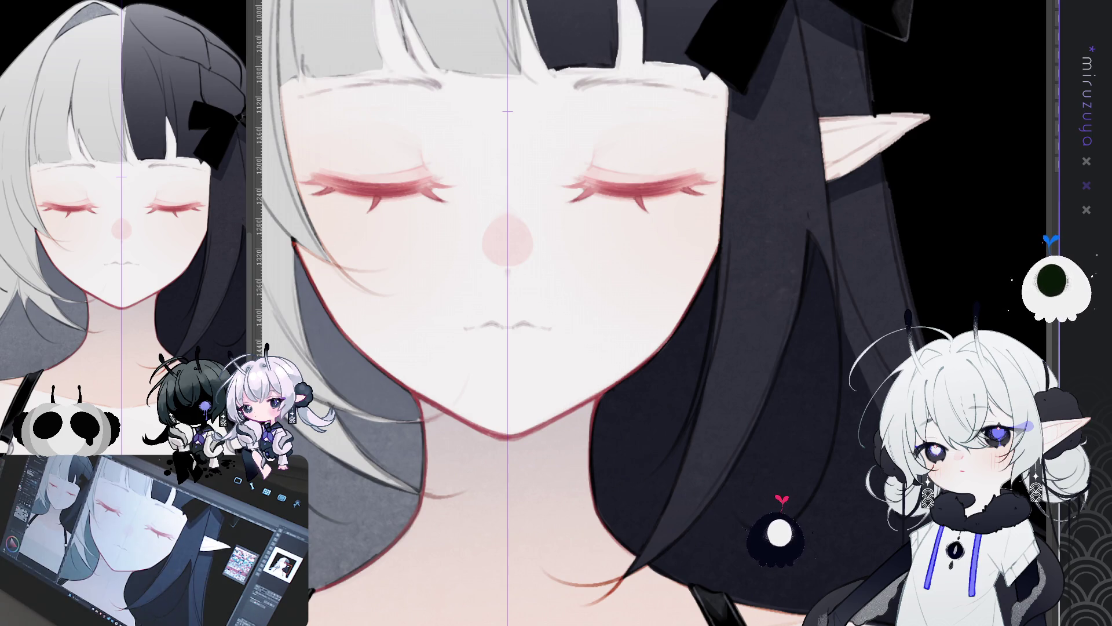
key(ctrl+1)
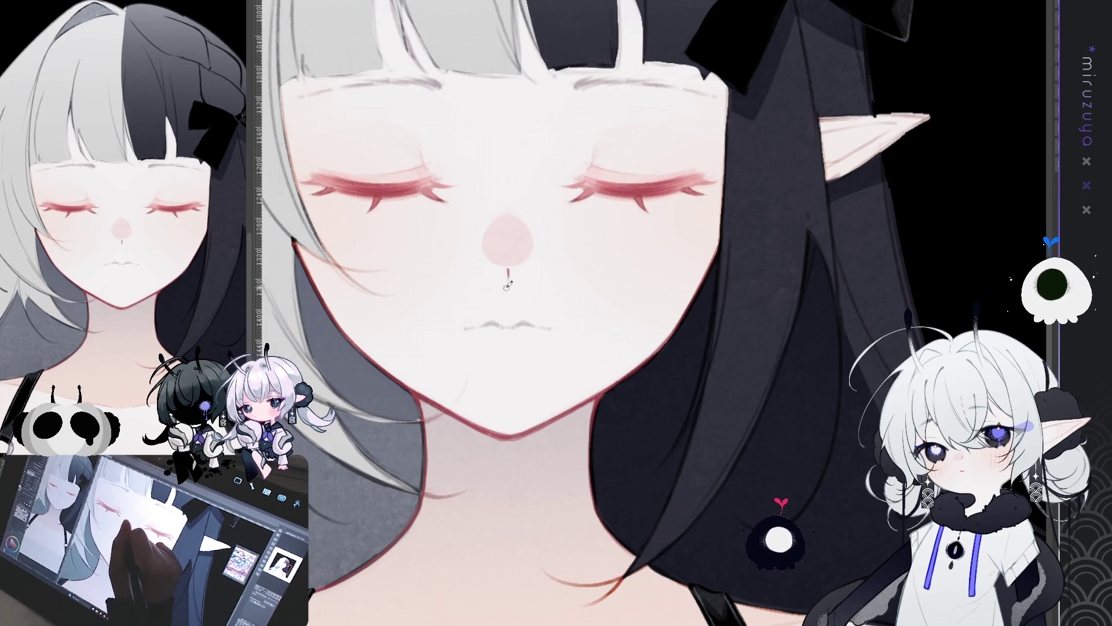
drag(631, 218, 602, 244)
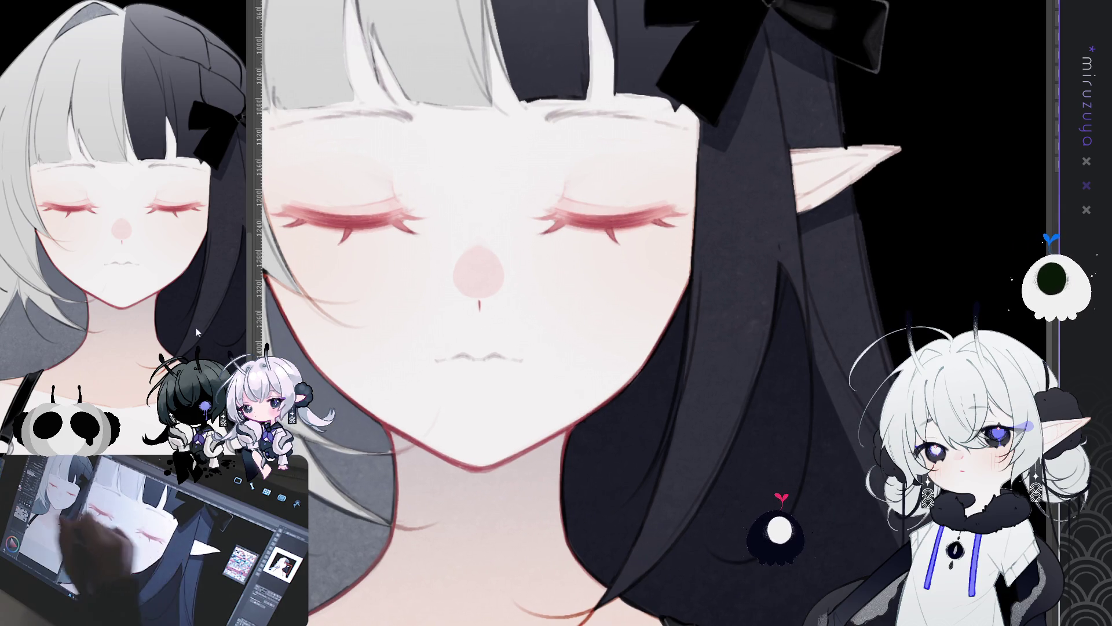
key(ctrl+1)
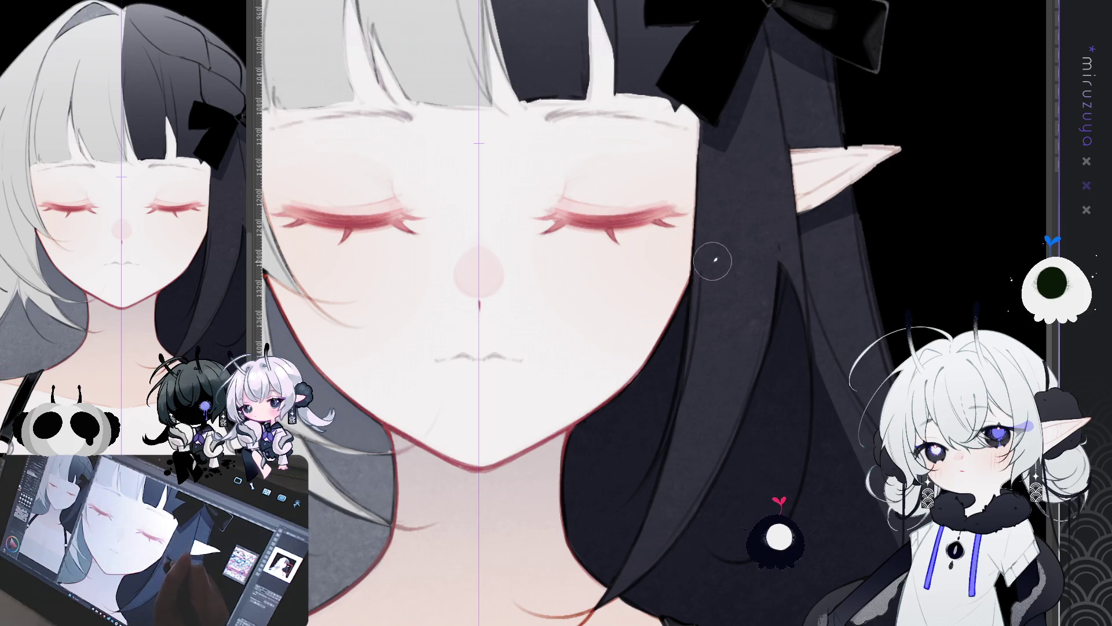
mouse_move(716, 283)
mouse_down()
mouse_move(716, 226)
mouse_move(659, 548)
mouse_move(698, 439)
mouse_move(618, 309)
mouse_up()
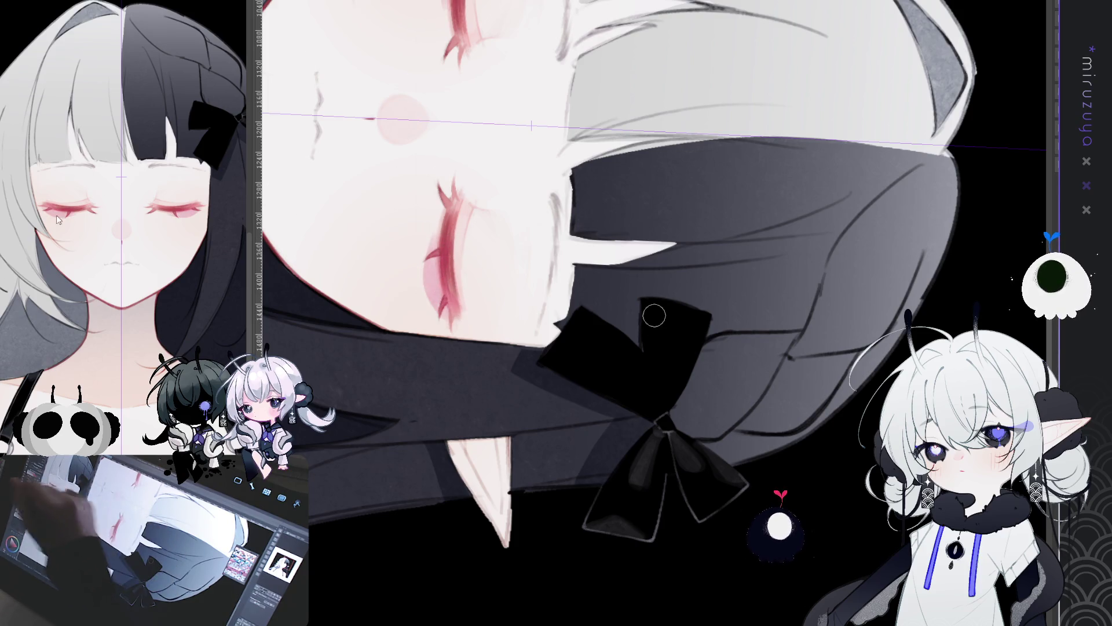
- Darken the lash lines of both closed eyes
mouse_move(446, 220)
mouse_down()
mouse_move(434, 272)
mouse_move(452, 282)
mouse_up()
mouse_move(443, 221)
mouse_down()
mouse_move(432, 275)
mouse_move(455, 321)
mouse_up()
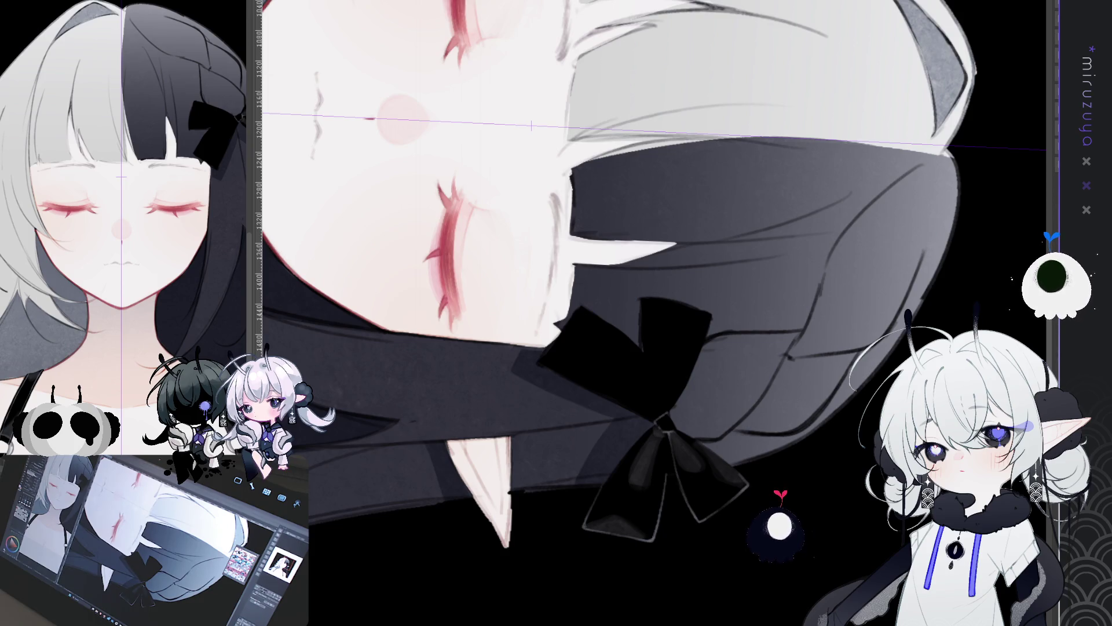
drag(579, 313, 638, 481)
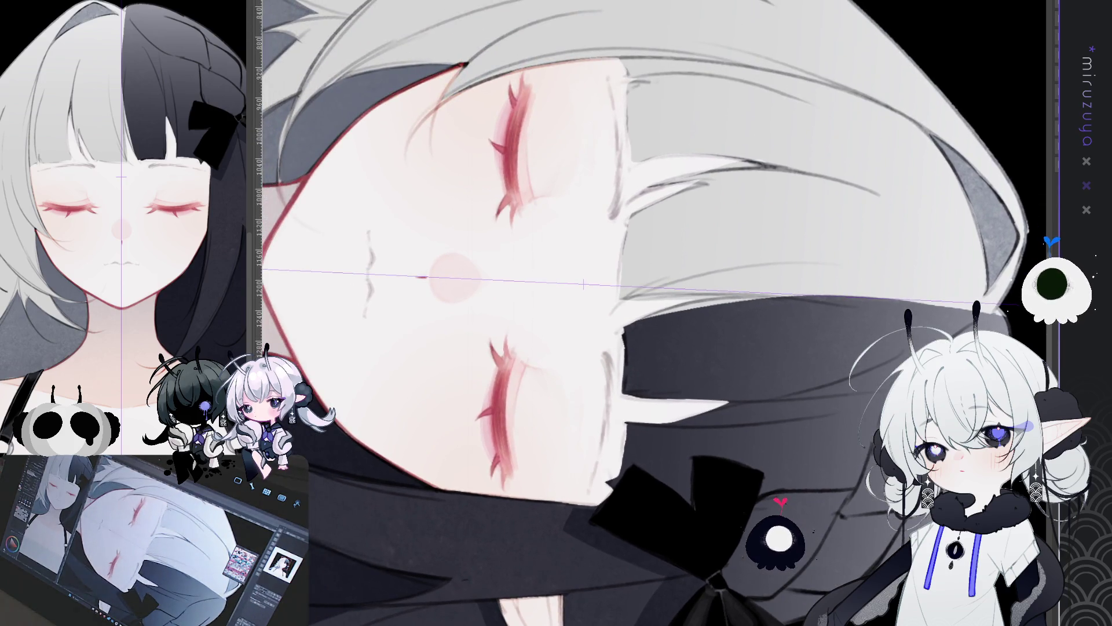
drag(649, 354, 654, 315)
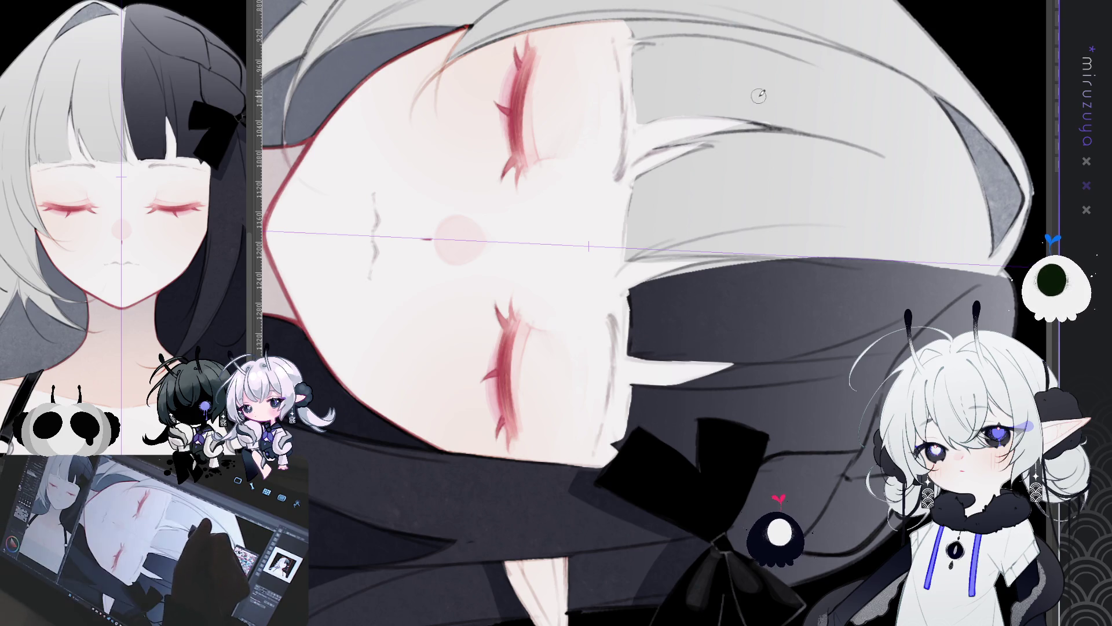
- Paint a mirrored pale highlight along each eyelid, retrying the stroke until it fits
drag(522, 64, 520, 138)
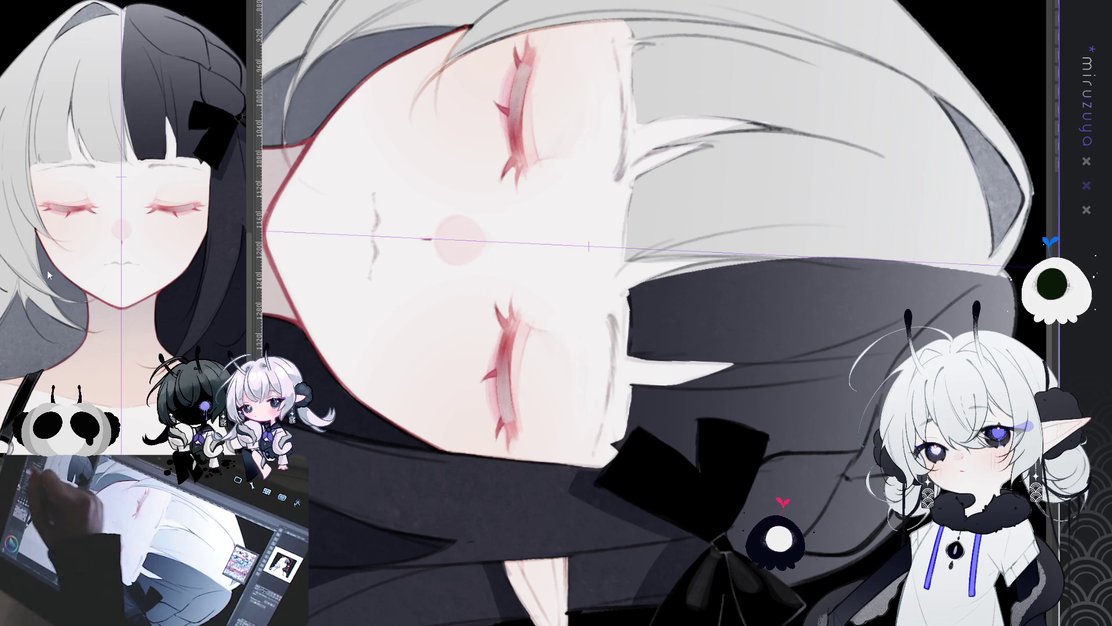
key(ctrl+z)
drag(526, 66, 521, 120)
key(ctrl+z)
drag(526, 65, 520, 139)
key(ctrl+z)
drag(525, 68, 516, 116)
mouse_move(525, 68)
mouse_down()
mouse_move(518, 149)
mouse_move(516, 105)
mouse_up()
key(ctrl+z)
key(ctrl+z)
key(ctrl+z)
mouse_move(526, 67)
mouse_down()
mouse_move(519, 156)
mouse_move(522, 77)
mouse_up()
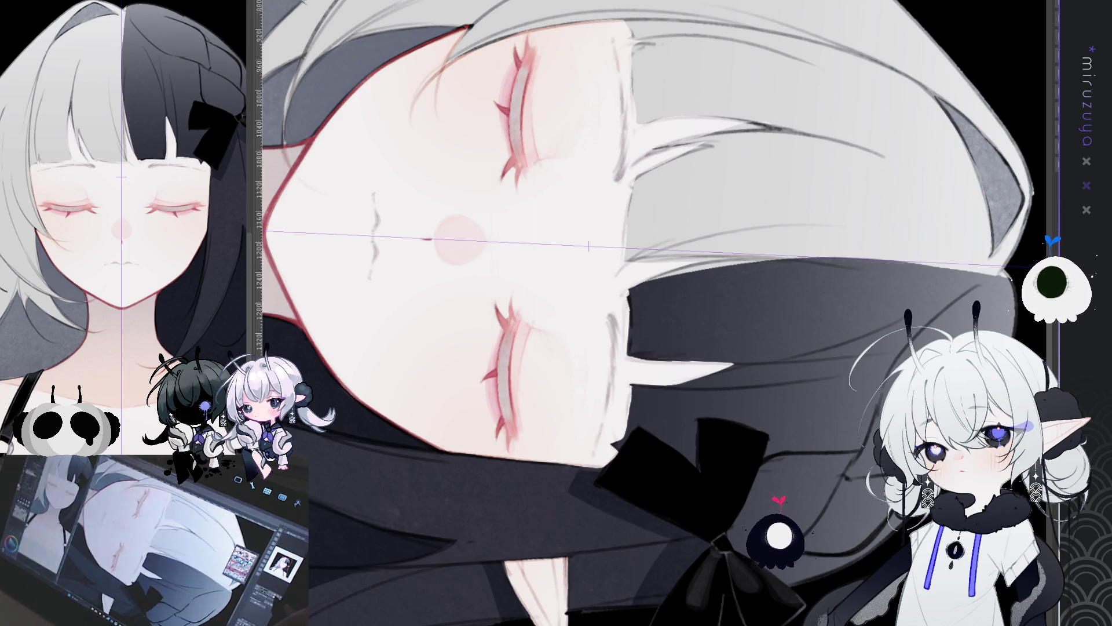
key(ctrl+shift+r)
scroll(625, 313, down, 5)
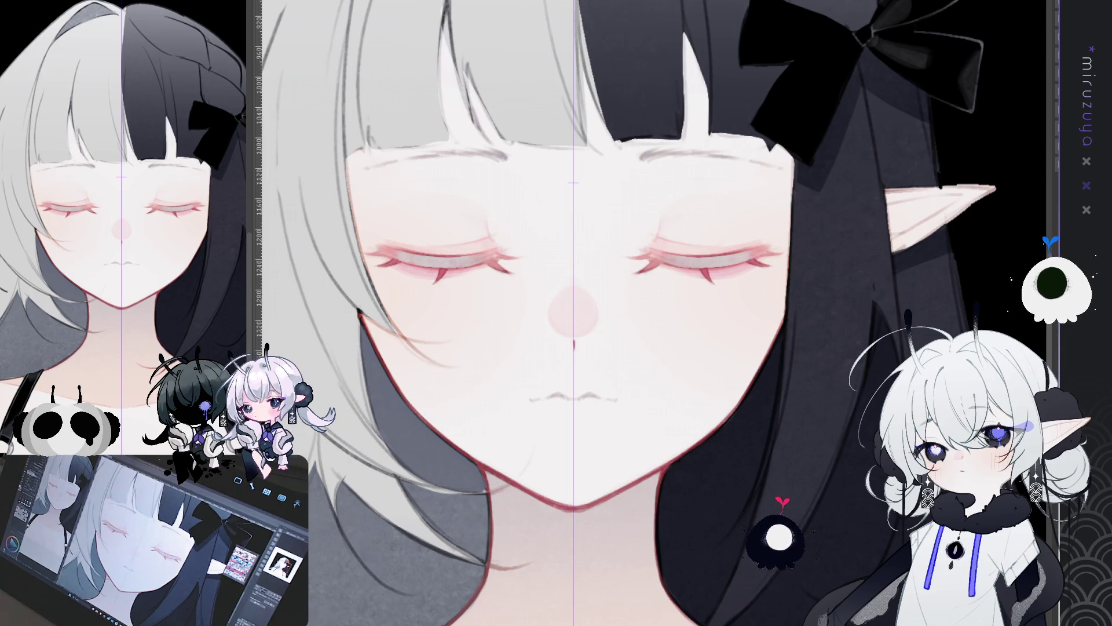
- With symmetry off, lasso the black-haired side's eye and darken its lash line to near black
key(ctrl+shift+1)
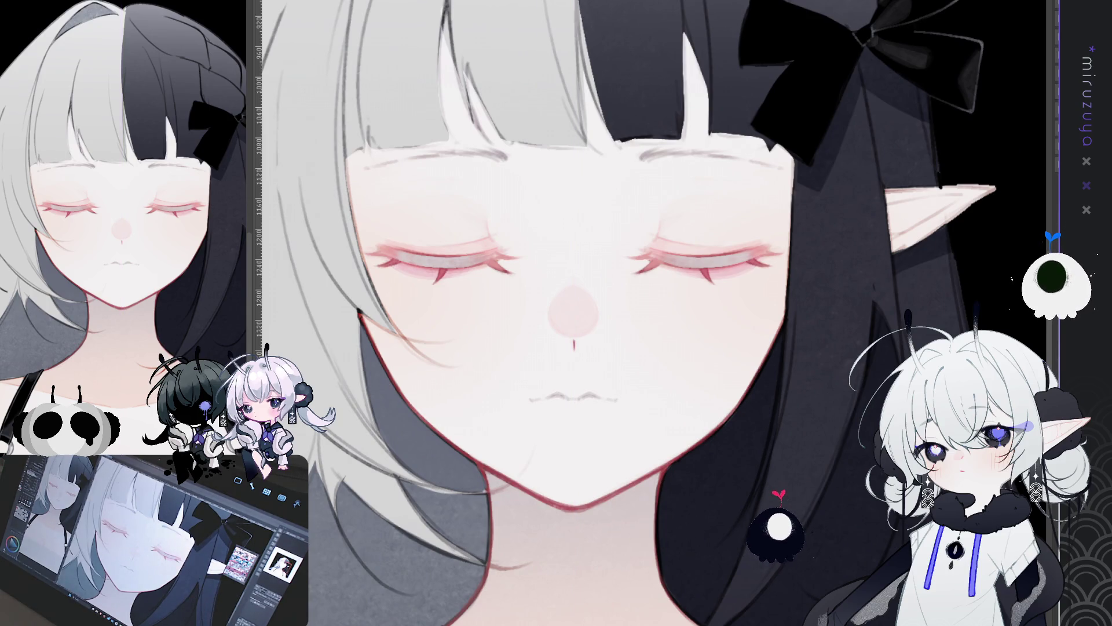
scroll(626, 313, right, 5)
drag(457, 253, 579, 321)
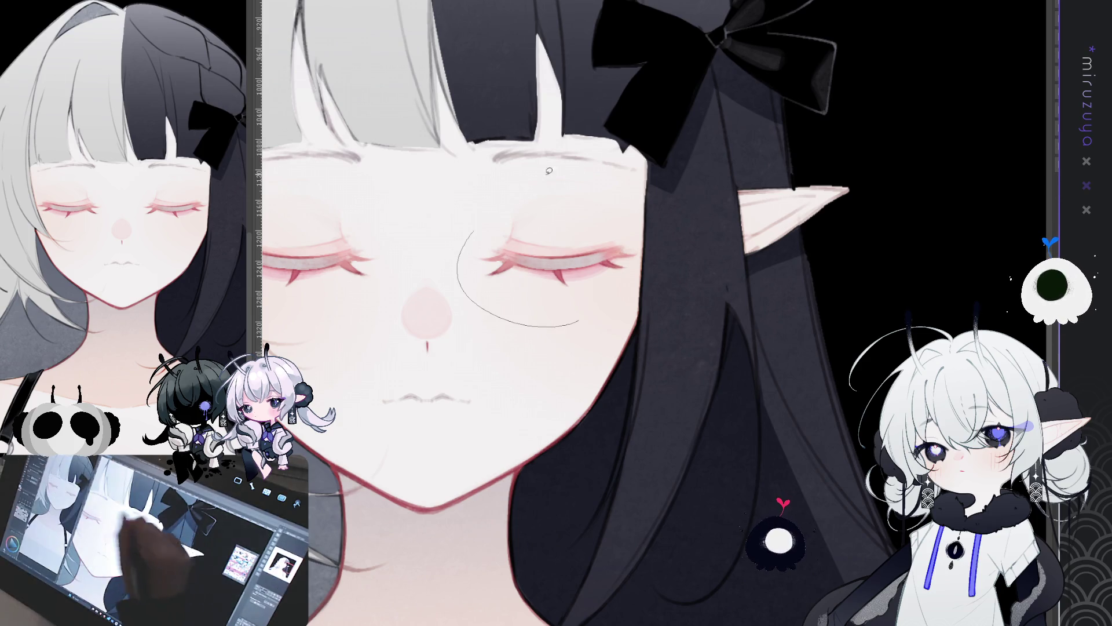
drag(518, 182, 487, 212)
drag(512, 260, 609, 262)
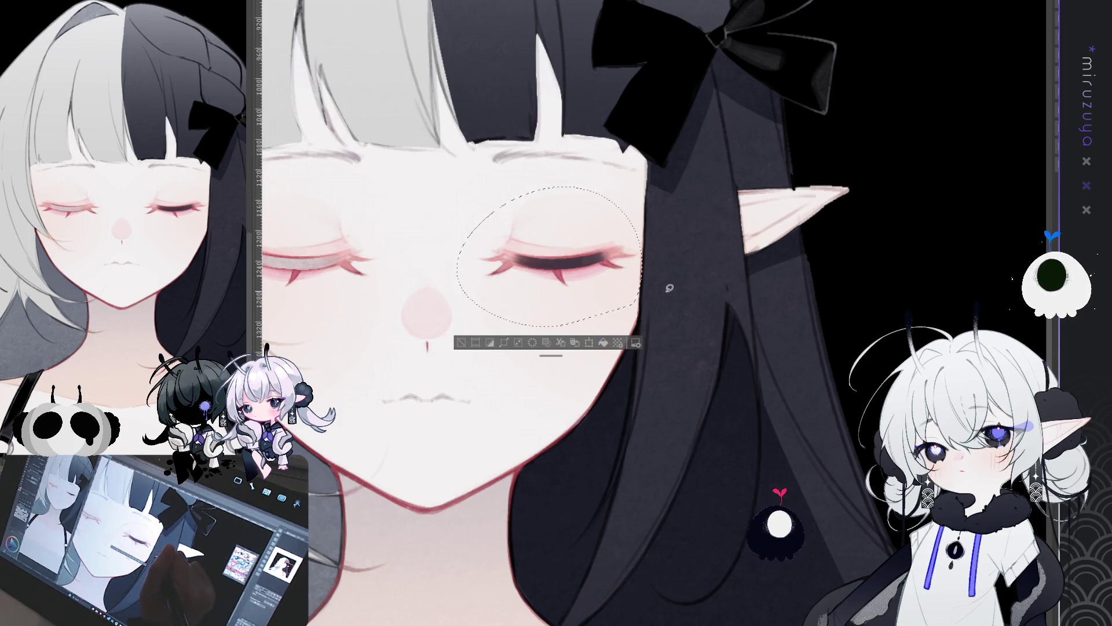
key(ctrl+d)
drag(742, 252, 797, 224)
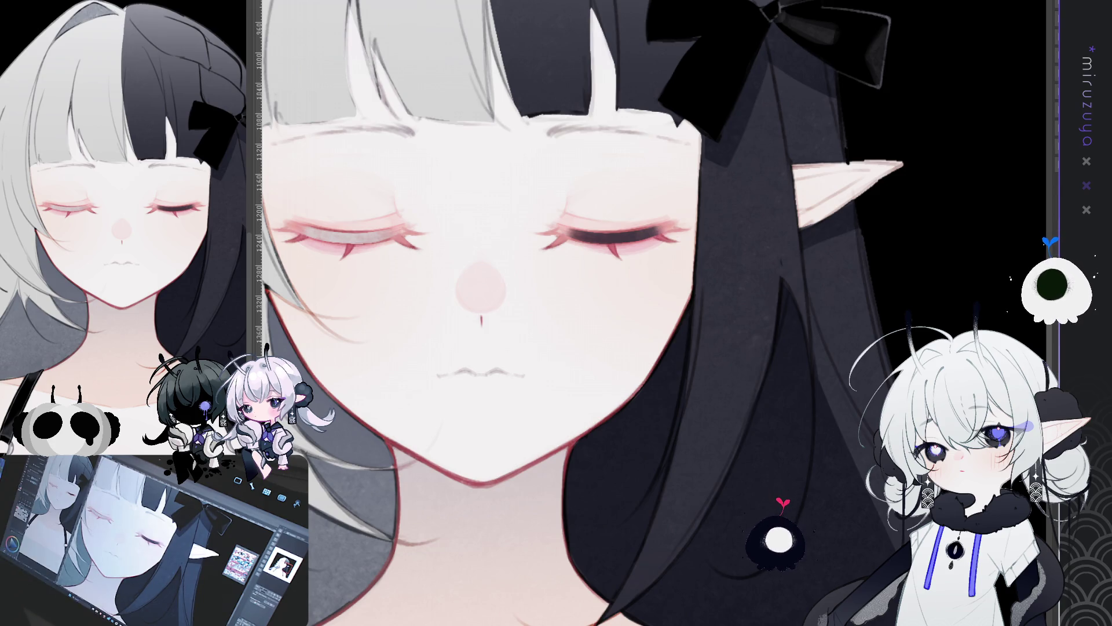
mouse_move(716, 444)
mouse_down()
mouse_move(837, 449)
mouse_move(813, 474)
mouse_up()
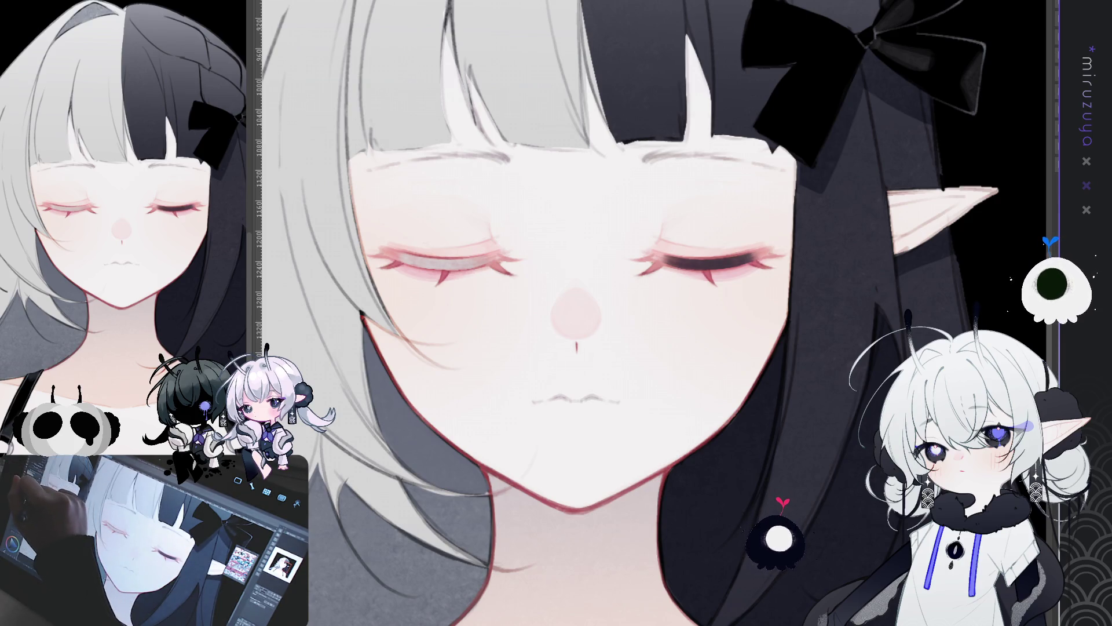
- Repaint the right eye's lash softer and pinkish red, thicker toward its outer end
drag(666, 261, 822, 249)
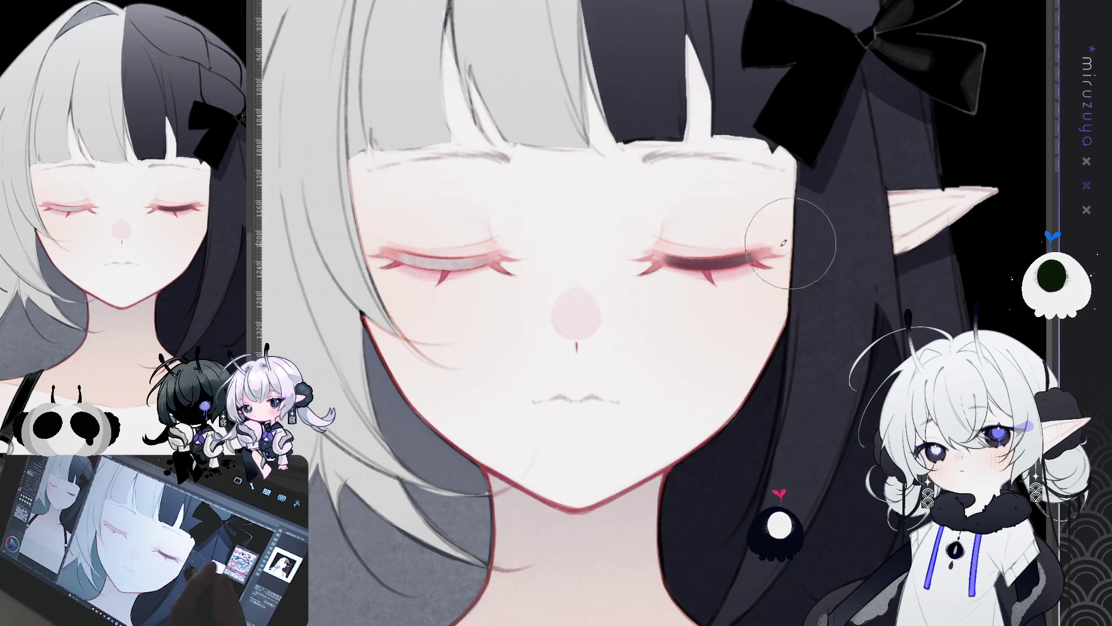
drag(753, 255, 621, 248)
drag(678, 218, 741, 216)
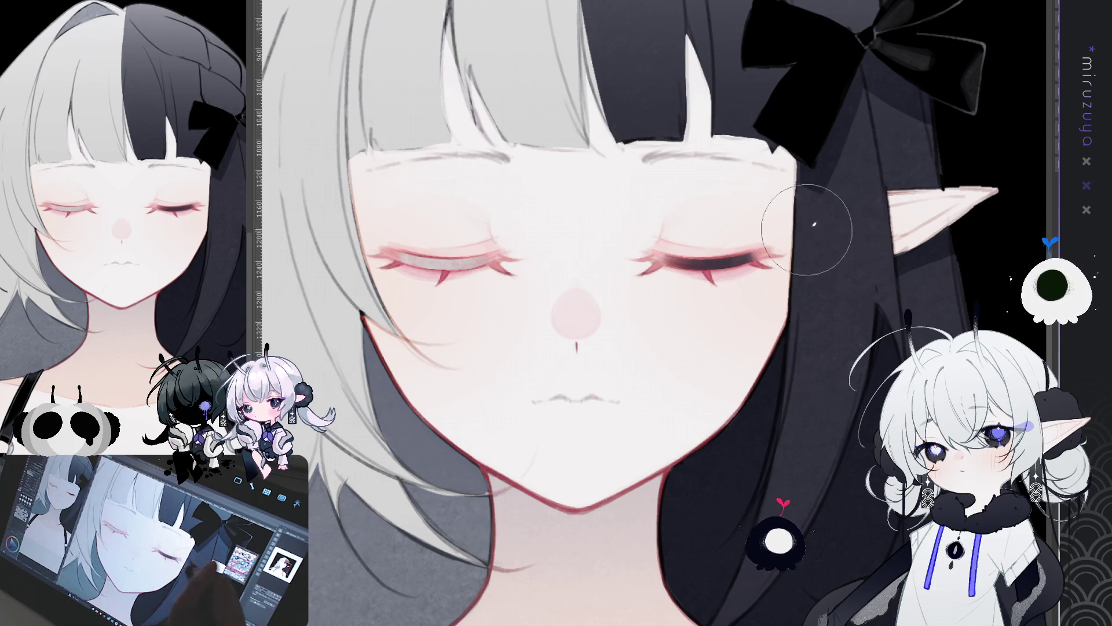
mouse_move(655, 261)
mouse_down()
mouse_move(800, 268)
mouse_move(786, 255)
mouse_move(714, 271)
mouse_up()
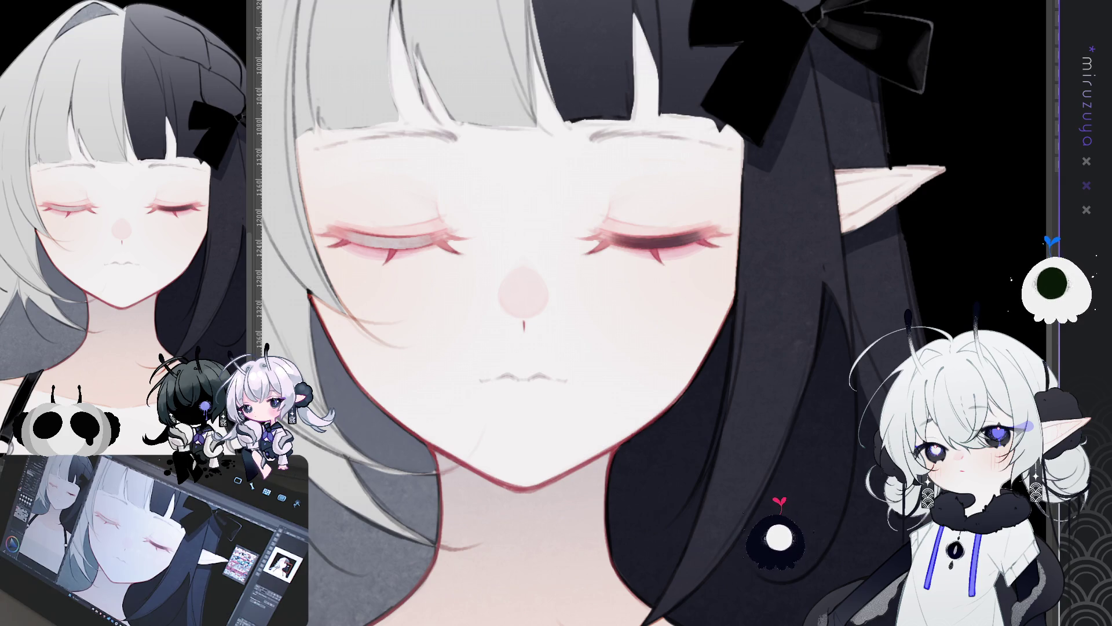
- Show a vertical symmetry guide down the face centre and rotate the view a quarter turn clockwise
drag(645, 307, 611, 313)
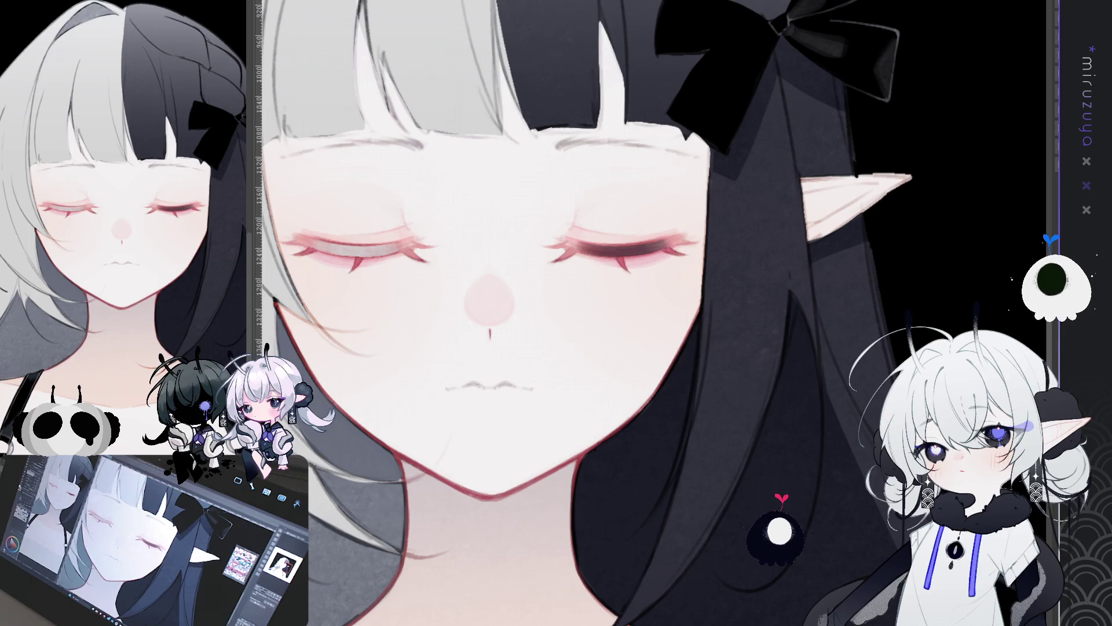
key(ctrl+1)
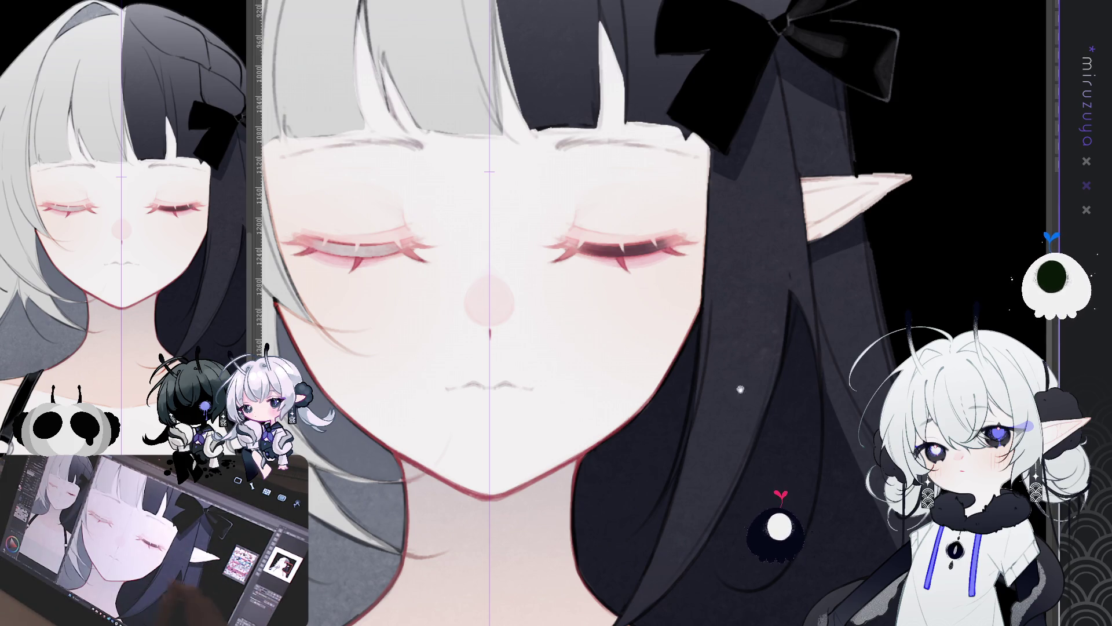
drag(580, 313, 701, 293)
mouse_move(768, 407)
mouse_down()
mouse_move(721, 438)
mouse_move(712, 390)
mouse_up()
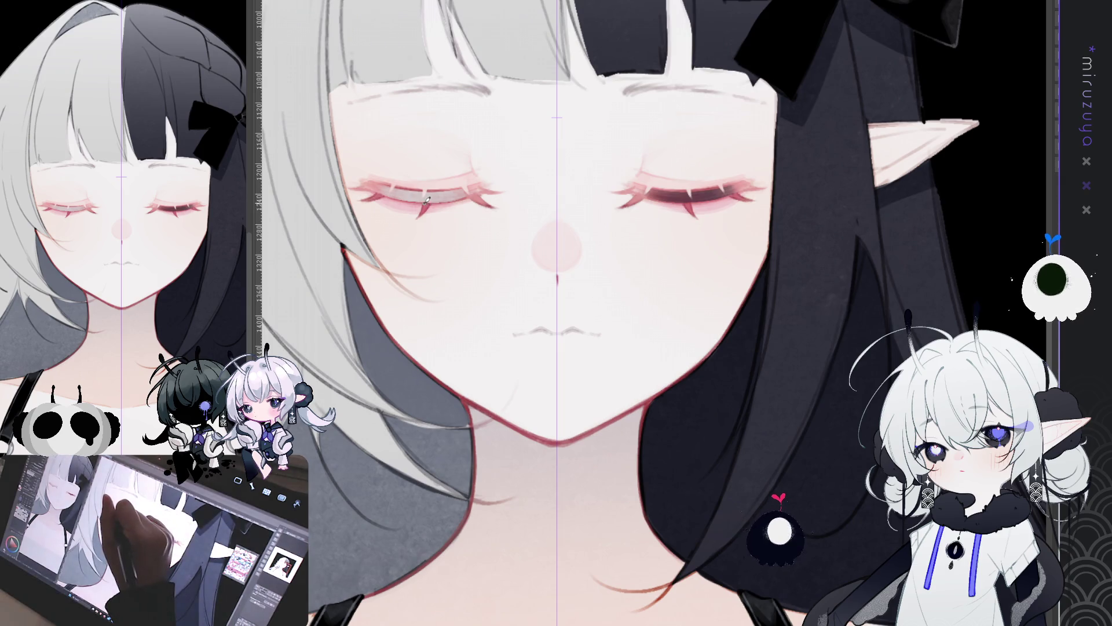
mouse_move(428, 199)
mouse_down()
mouse_move(464, 176)
mouse_move(539, 181)
mouse_up()
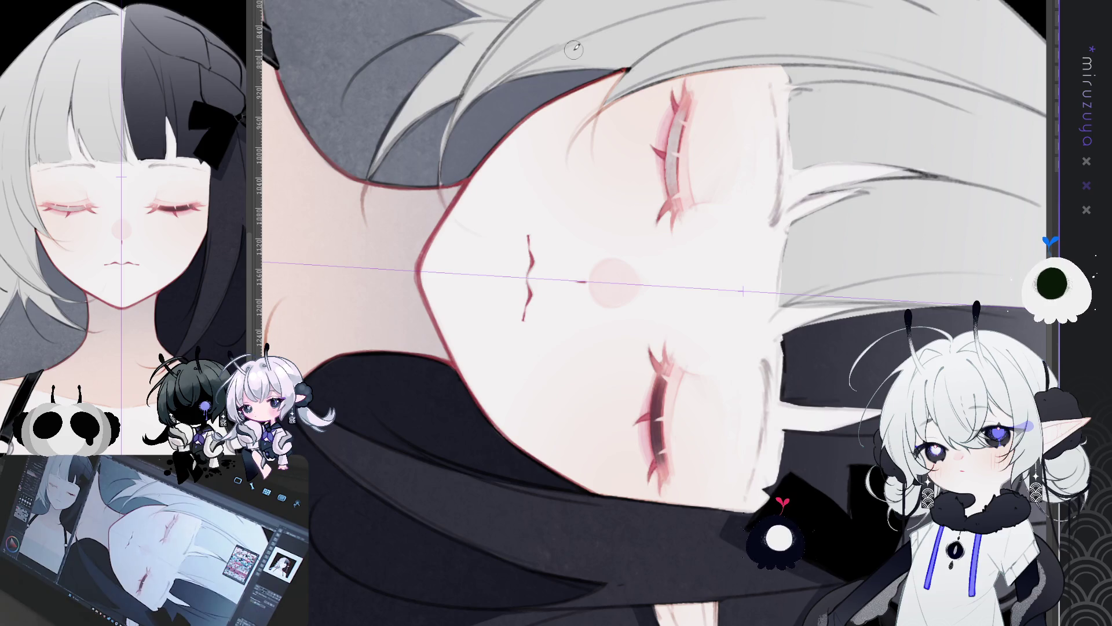
- Brush soft pink shading onto the small lips, redoing the first pass
drag(524, 255, 520, 300)
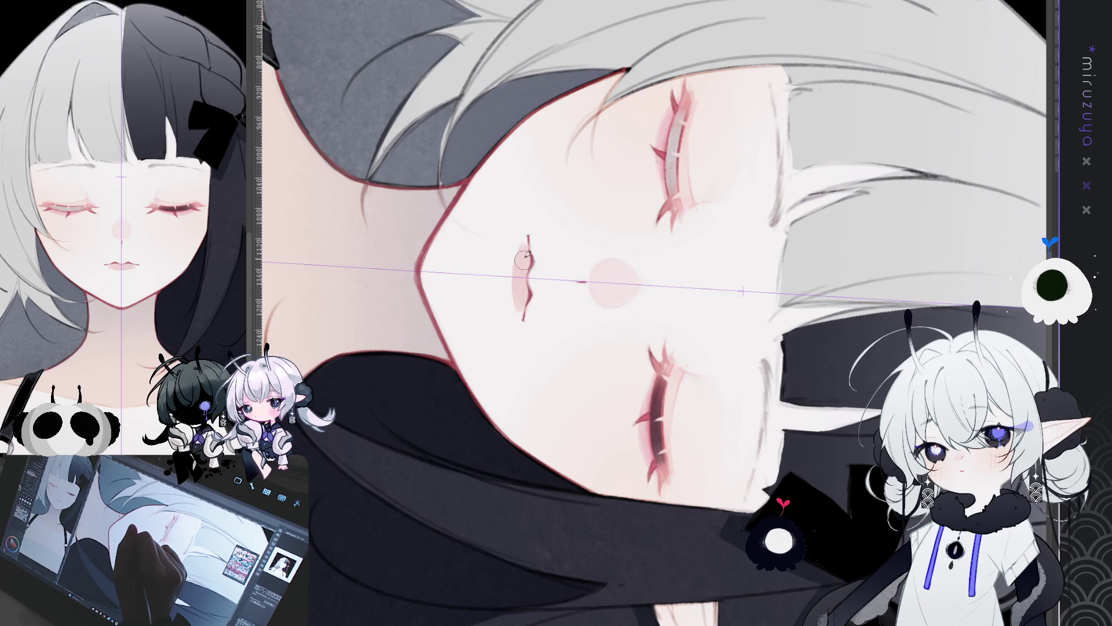
key(ctrl+z)
drag(527, 249, 518, 303)
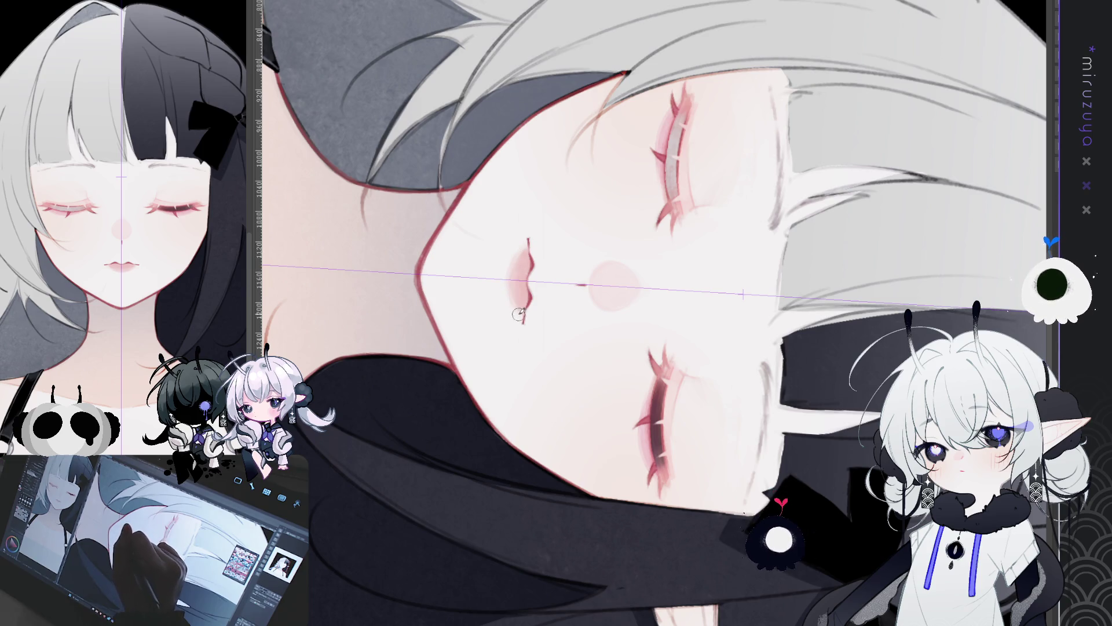
key(minus)
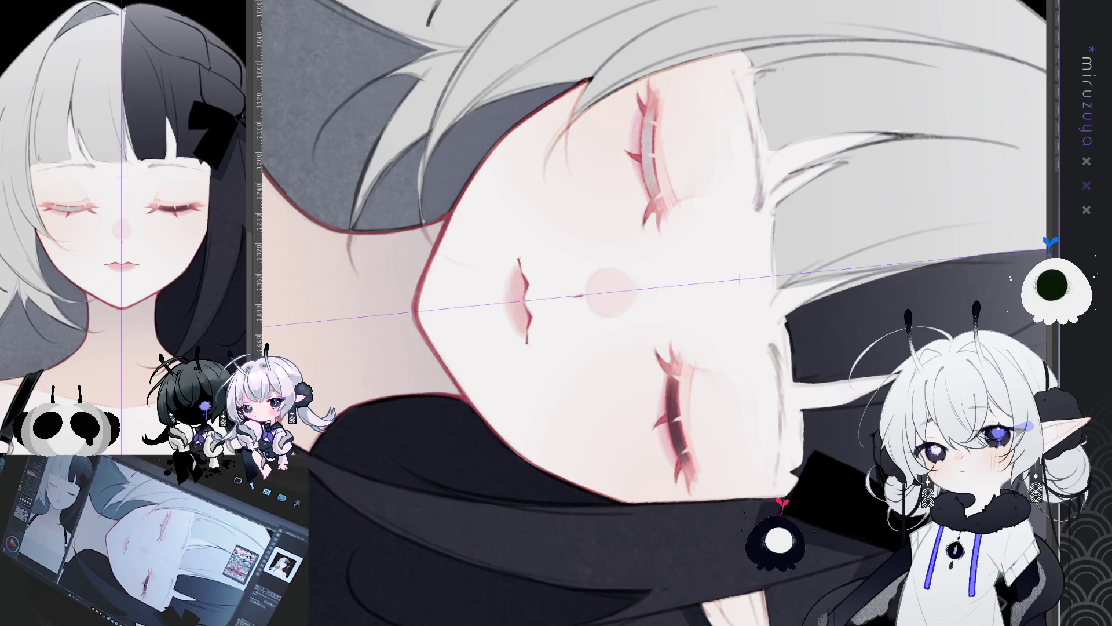
key(ctrl+z)
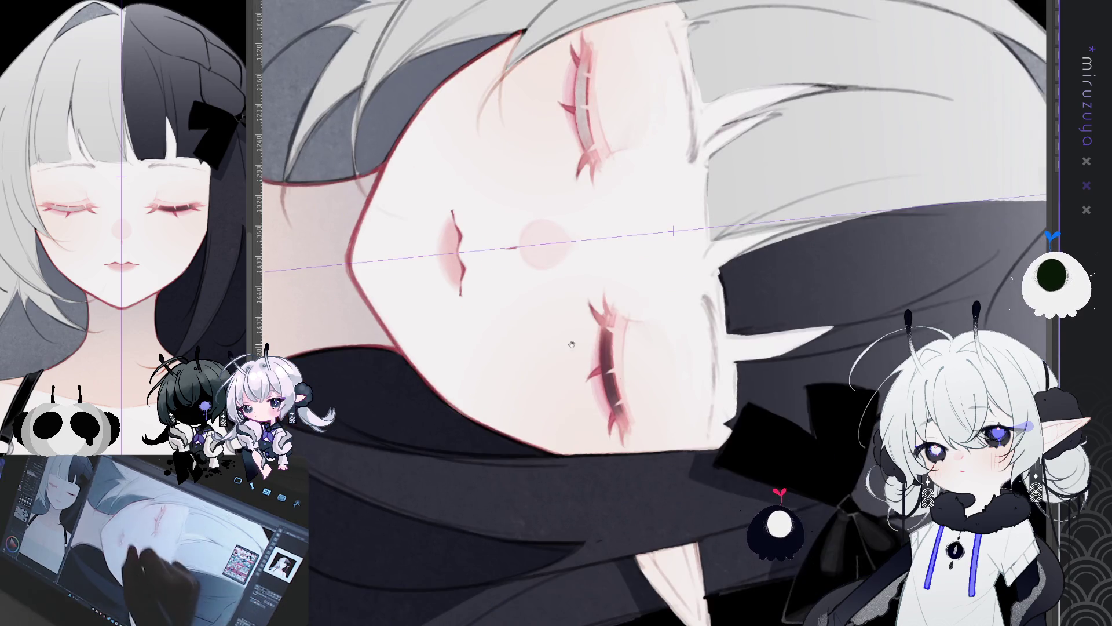
drag(654, 313, 588, 261)
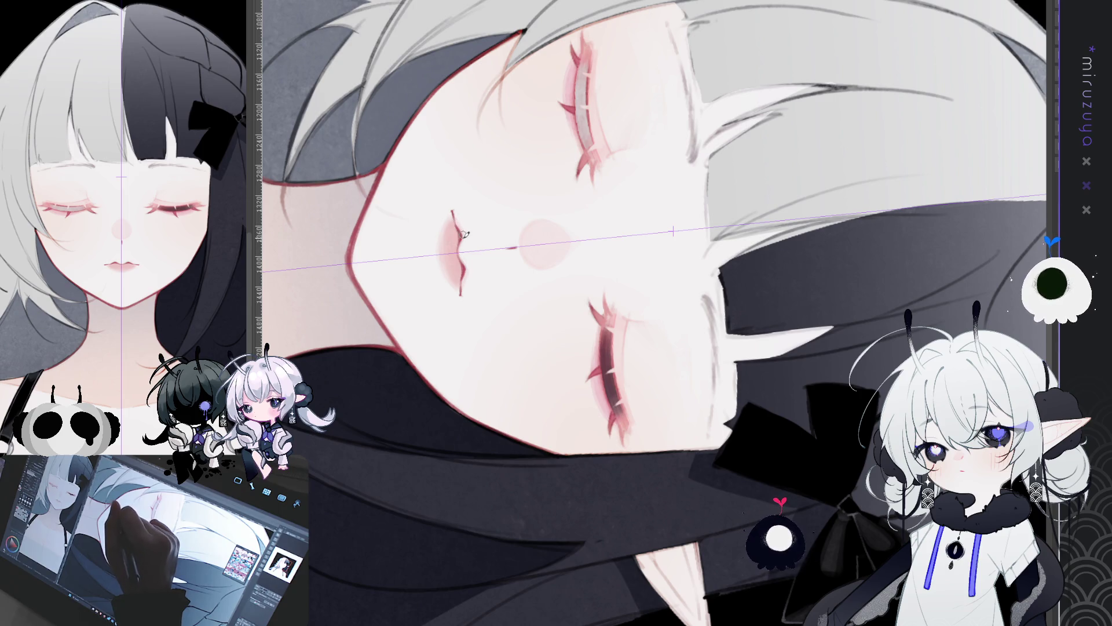
key(ctrl+at)
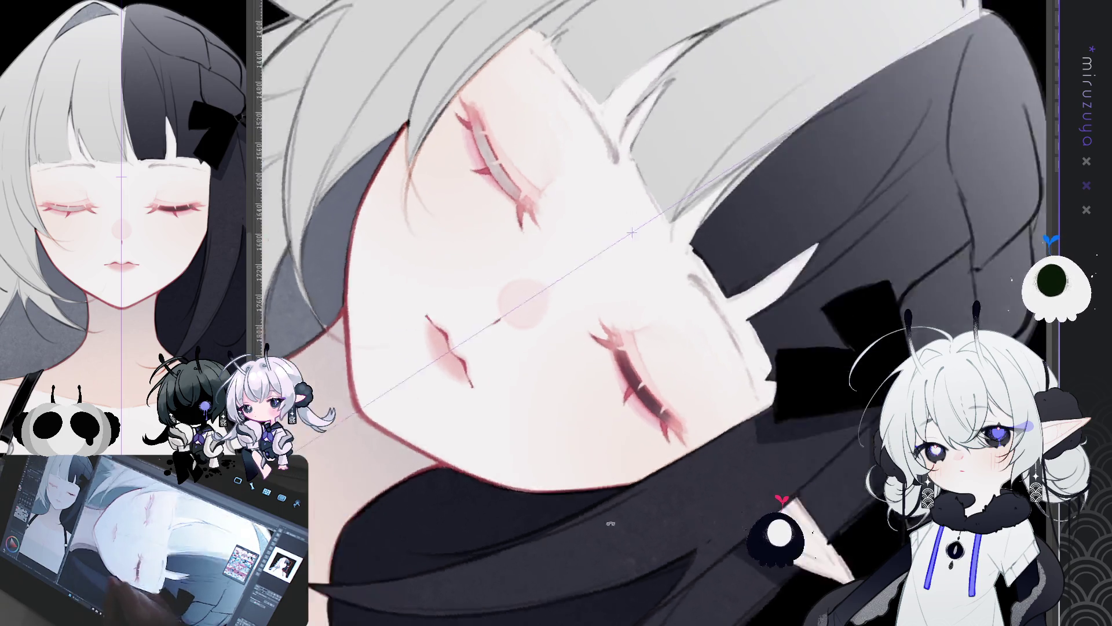
- Zoom in on the face and redraw the outline along the left cheek
drag(754, 463, 713, 321)
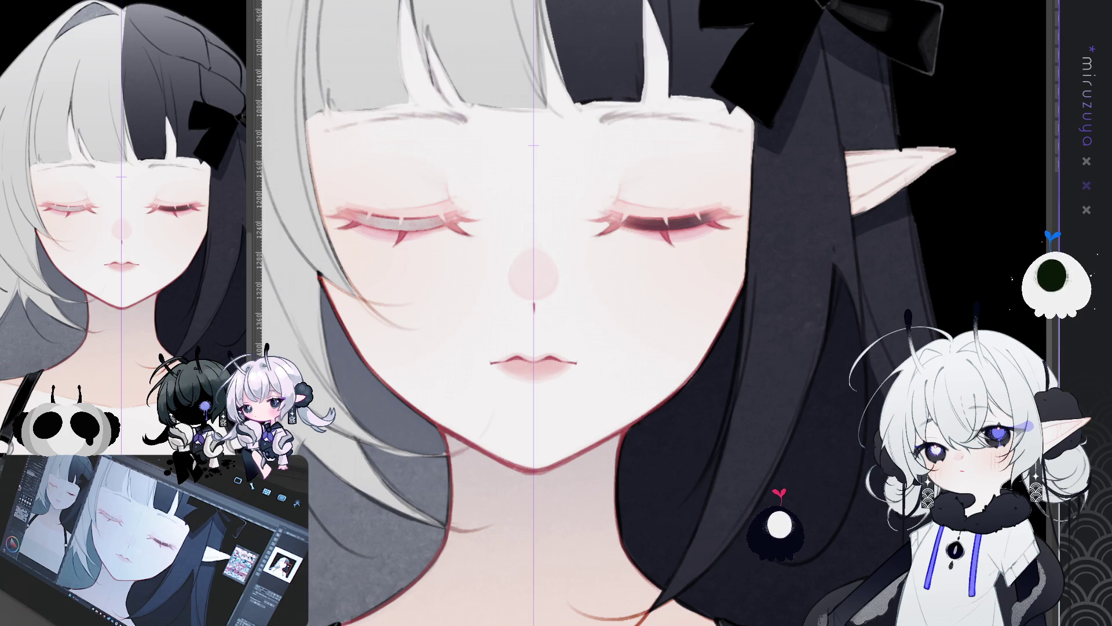
drag(580, 290, 554, 305)
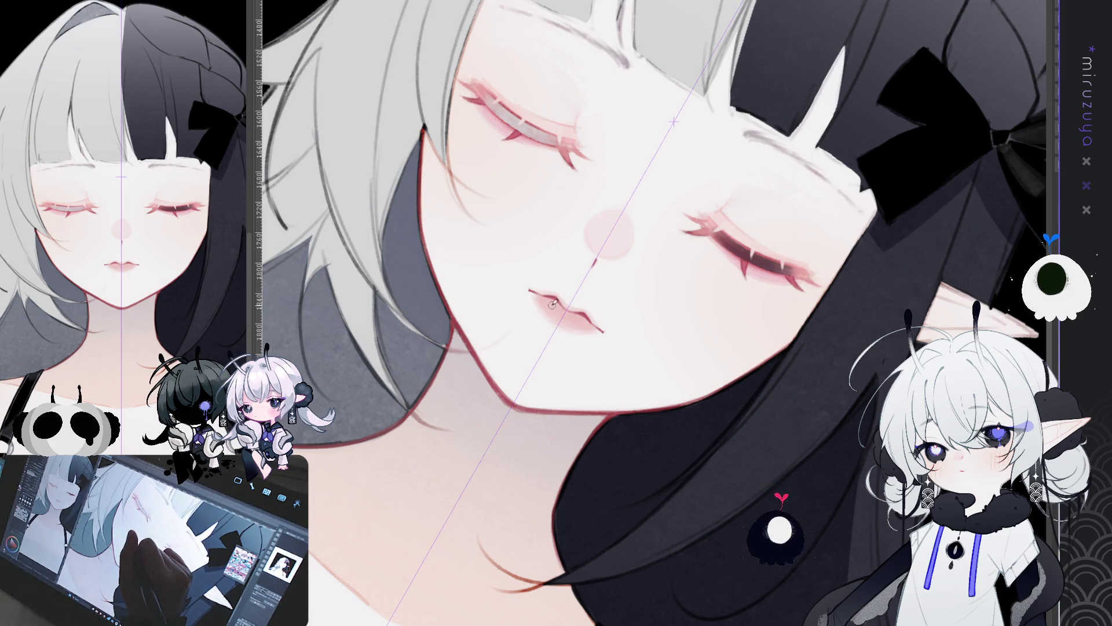
drag(421, 128, 426, 232)
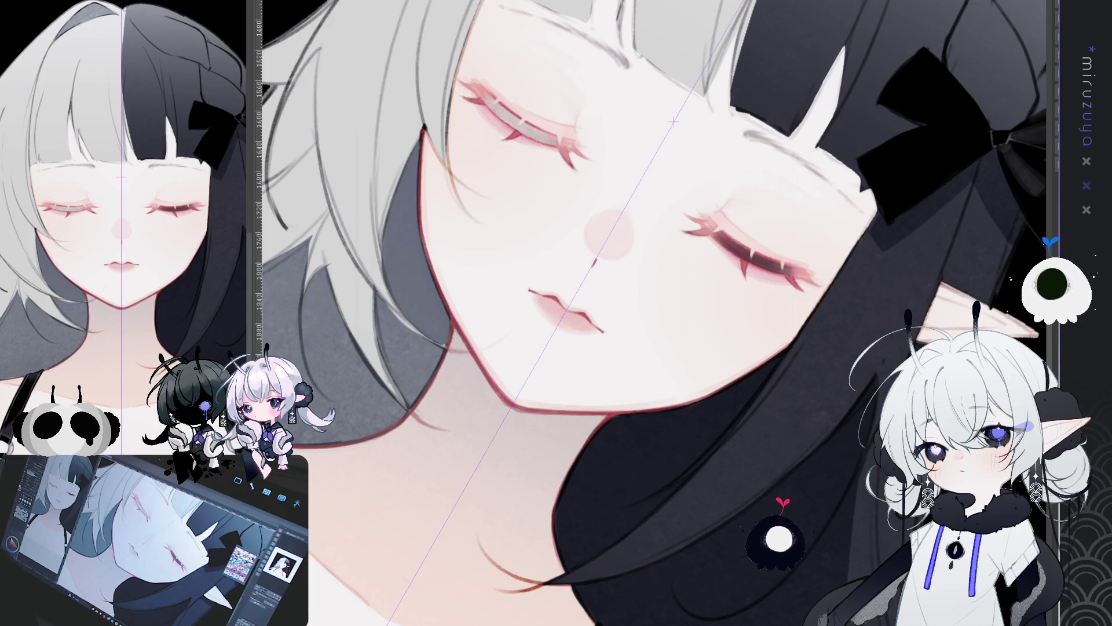
key(ctrl+z)
- Pan and straighten the canvas view to recentre the face upright
drag(720, 543, 820, 507)
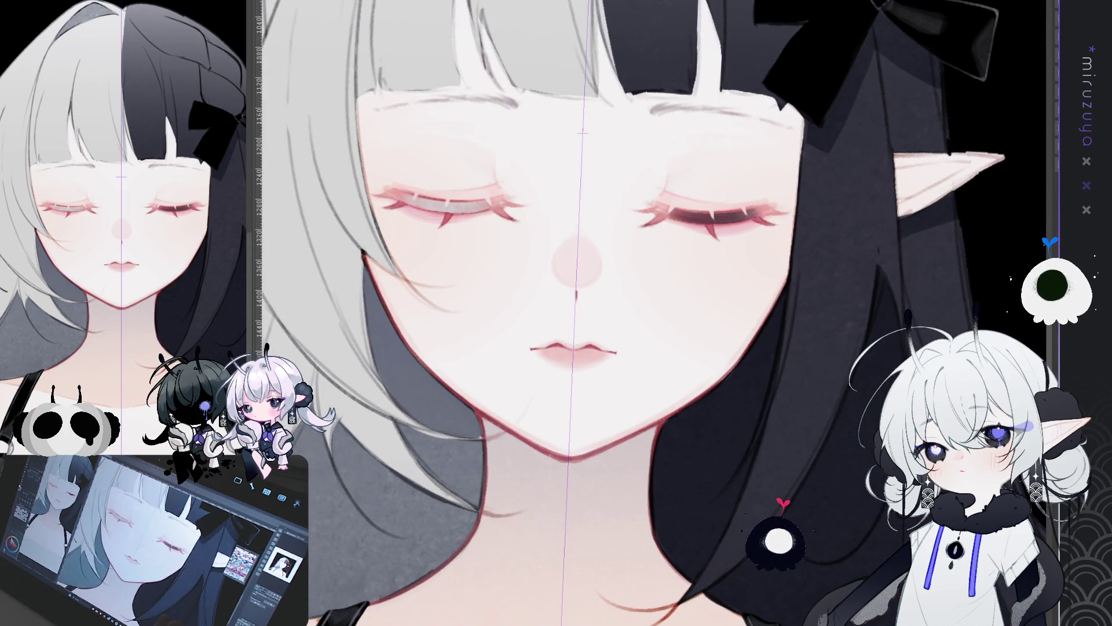
drag(813, 553, 872, 510)
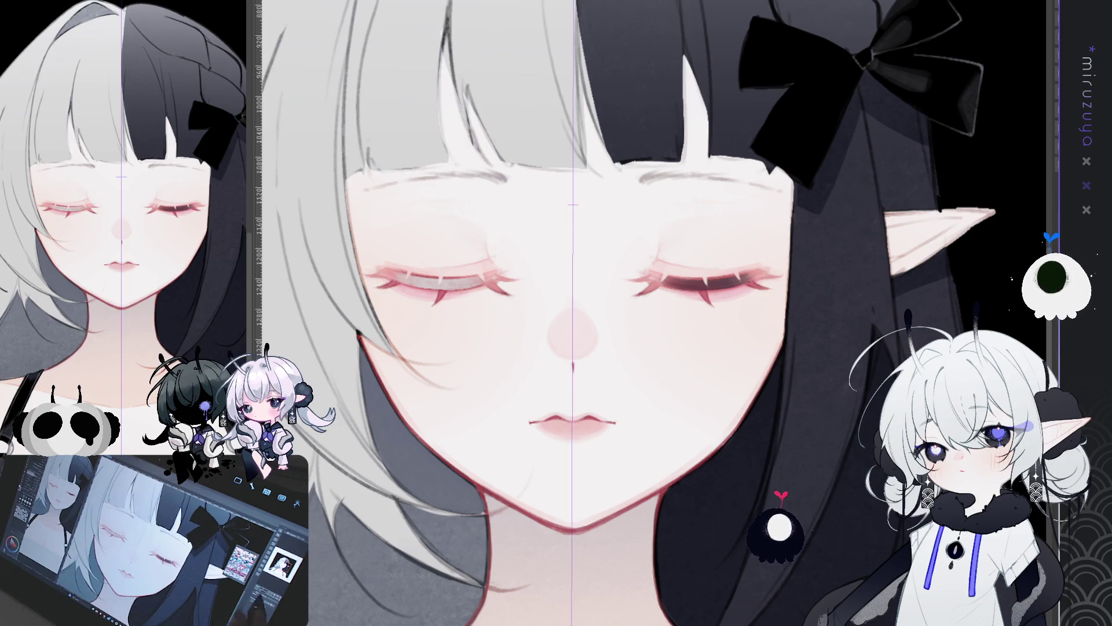
mouse_move(692, 459)
mouse_down()
mouse_move(684, 474)
mouse_move(522, 348)
mouse_up()
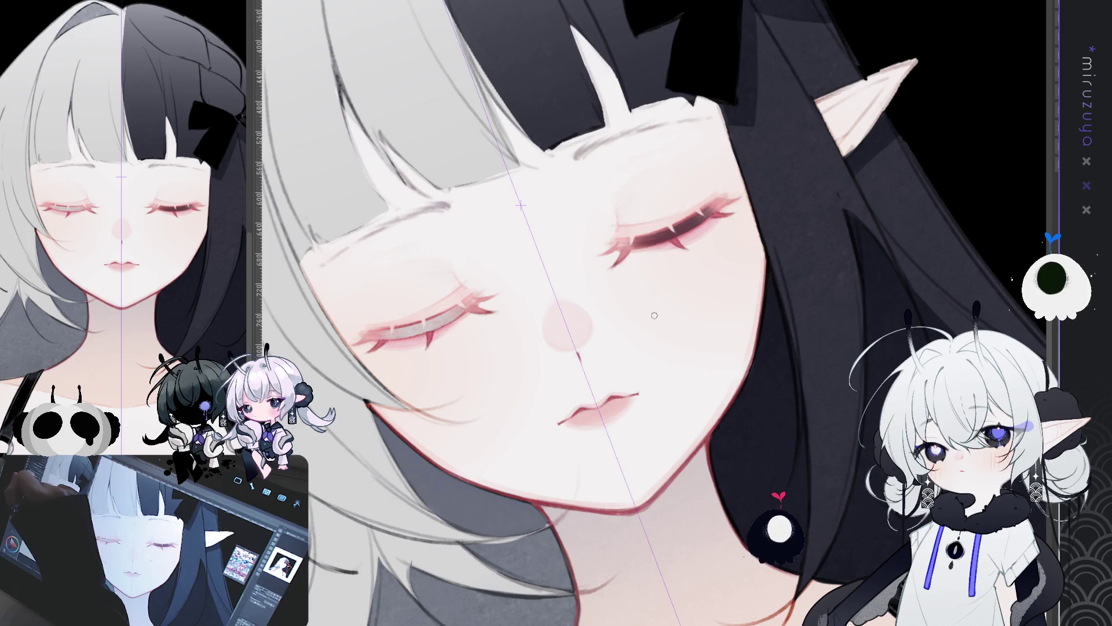
drag(654, 315, 626, 279)
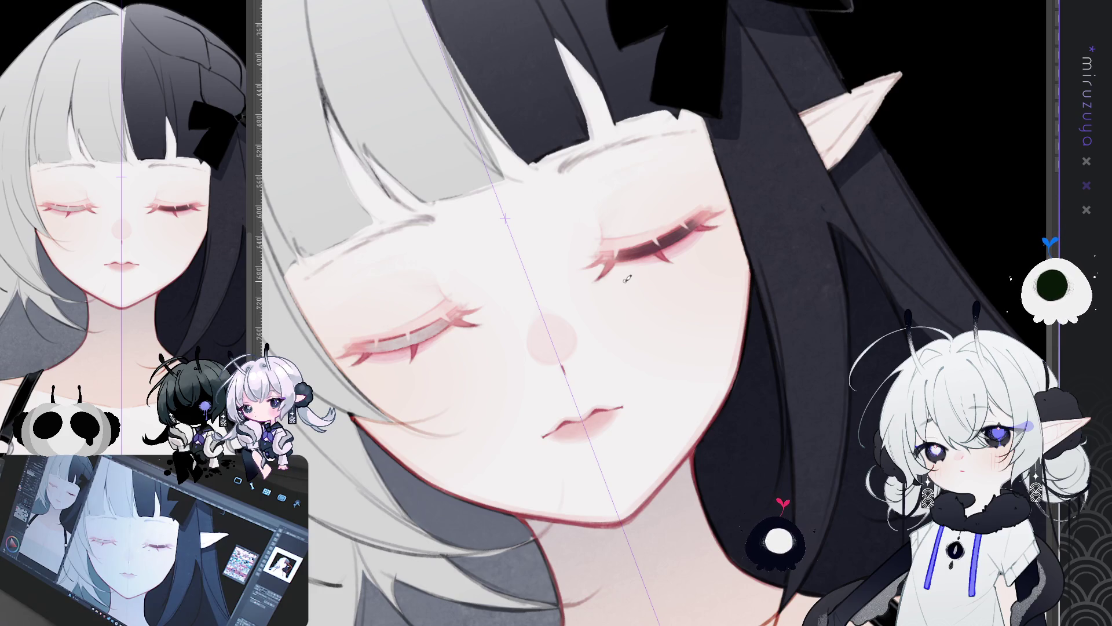
key(ctrl+0)
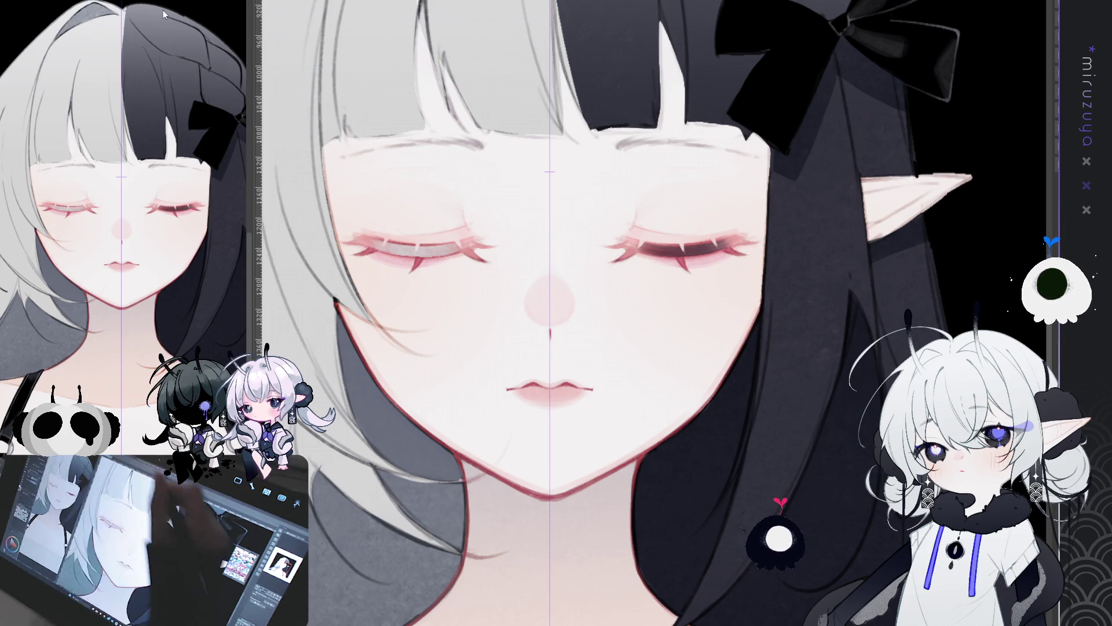
- Sketch a faint mirrored grey brow line, then clear the lasso selections around both eyebrows
mouse_move(614, 155)
mouse_down()
mouse_move(740, 138)
mouse_move(766, 155)
mouse_move(615, 125)
mouse_up()
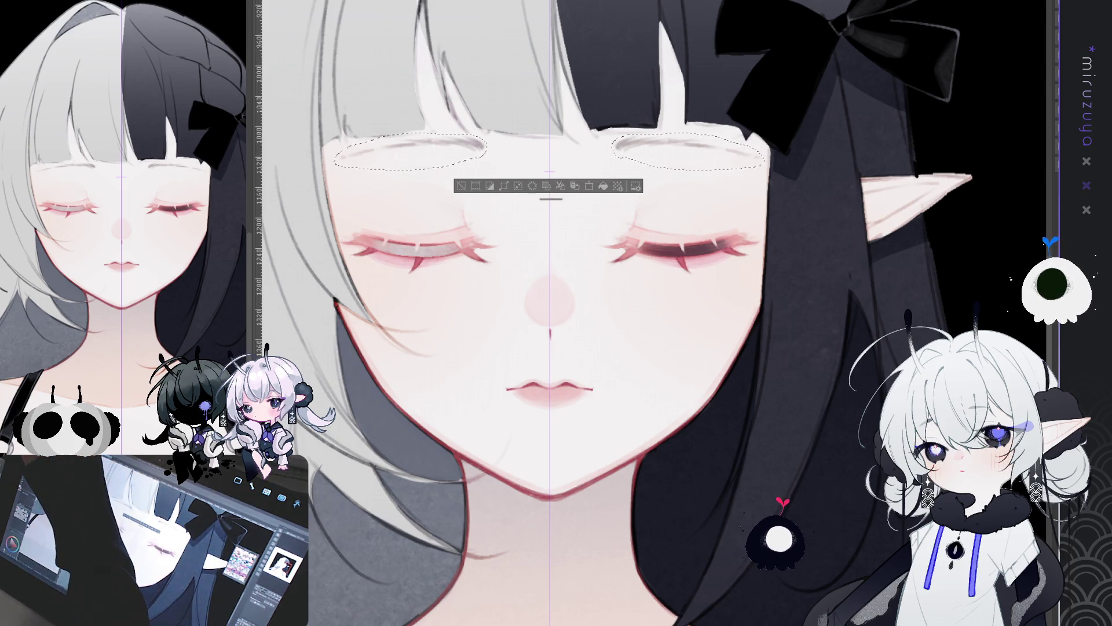
key(ctrl+d)
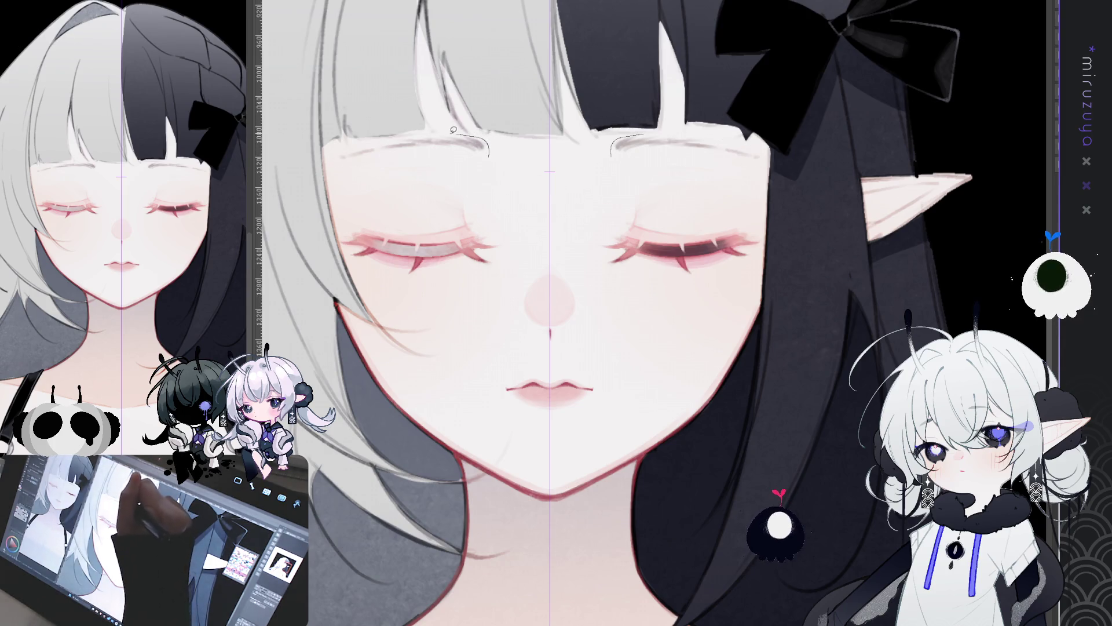
key(ctrl+z)
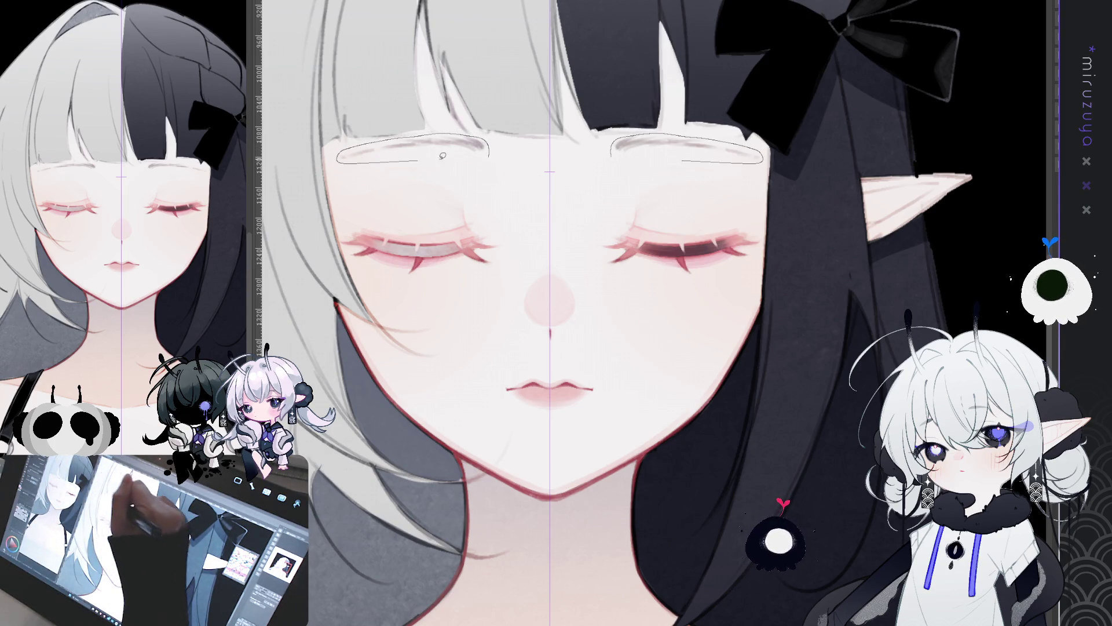
drag(549, 163, 549, 172)
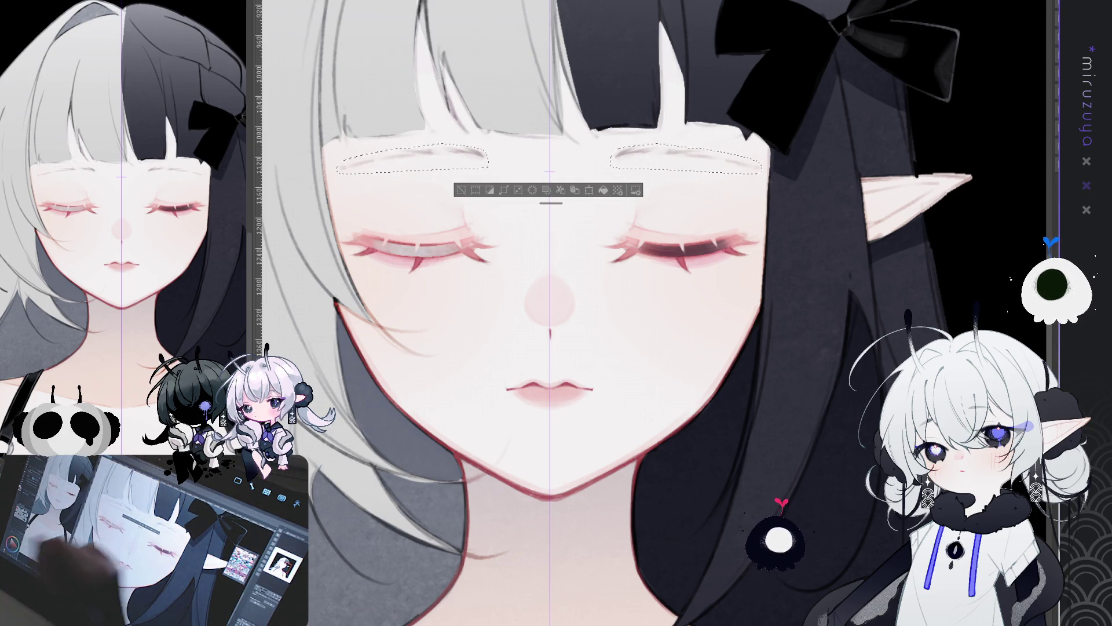
click(462, 189)
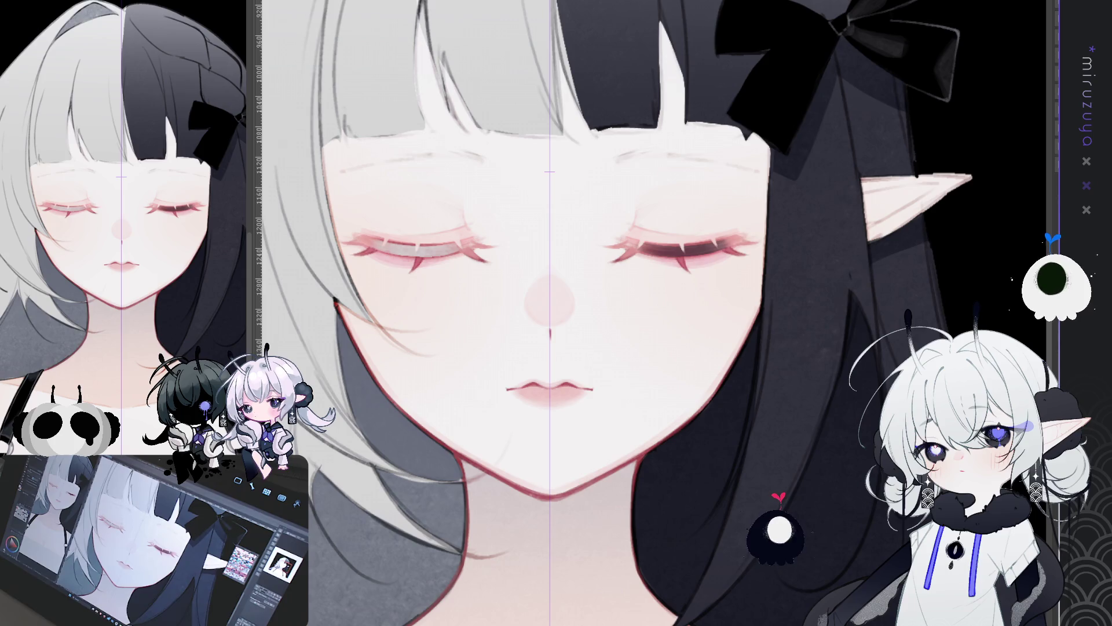
- Sketch thin mirrored grey eyebrow strokes above both closed eyes, checking them in a flipped view
drag(65, 182, 73, 184)
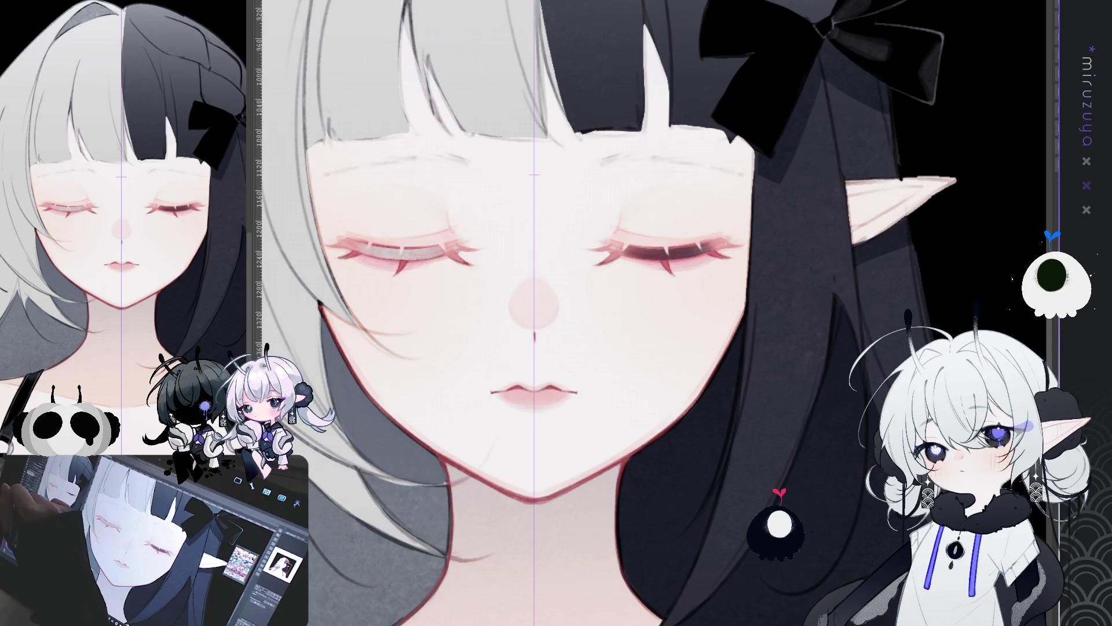
mouse_move(857, 244)
mouse_down()
mouse_move(877, 233)
mouse_move(857, 174)
mouse_up()
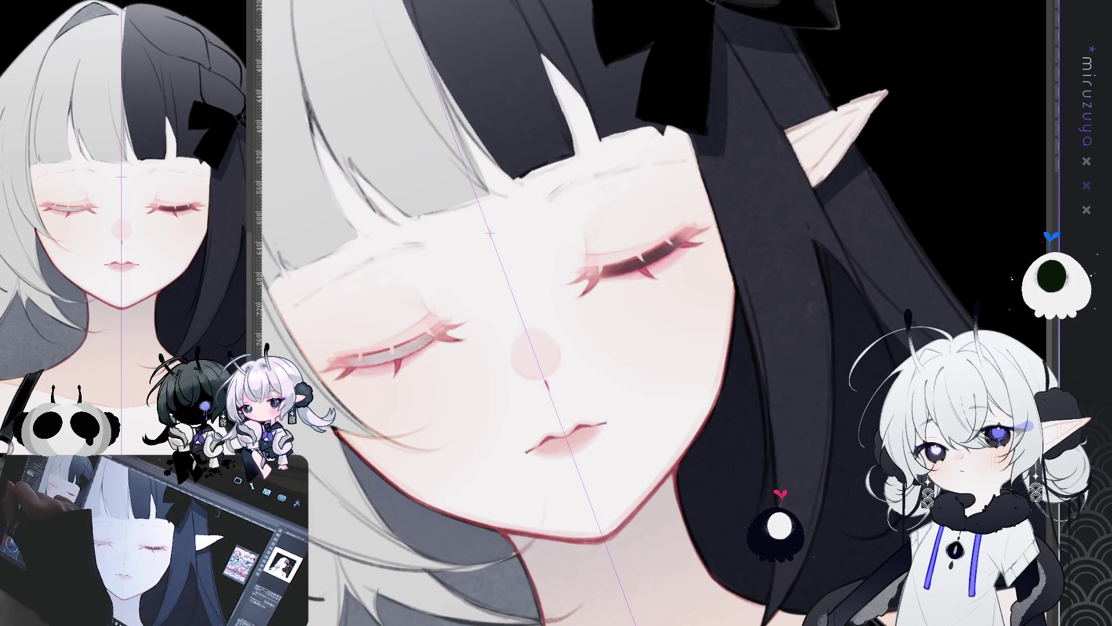
drag(532, 18, 519, 82)
drag(502, 284, 504, 240)
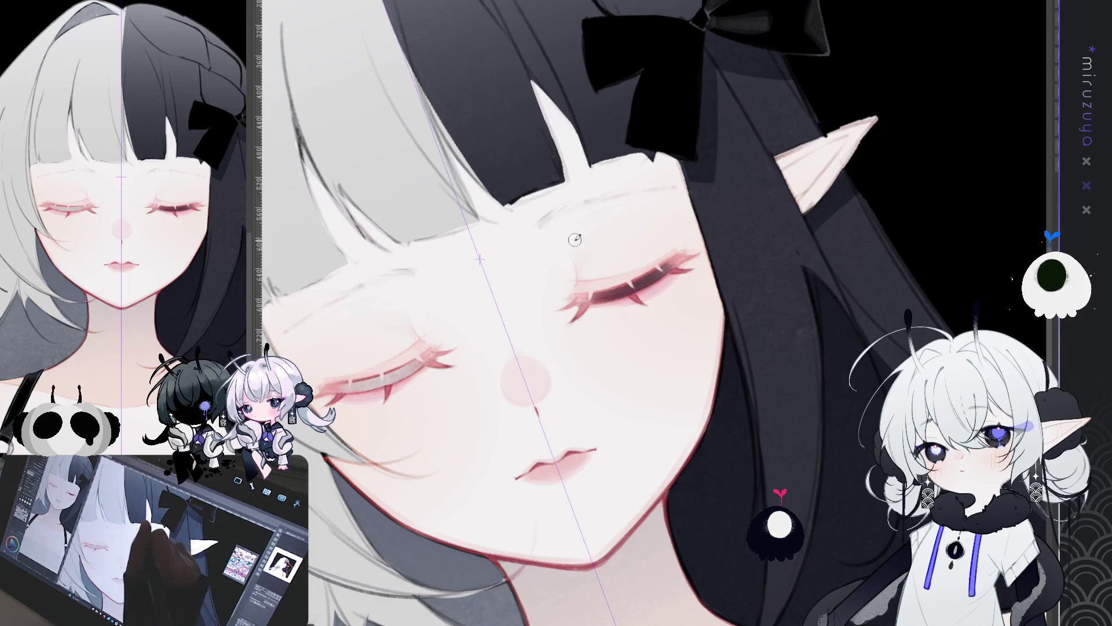
drag(542, 225, 608, 193)
key(ctrl+z)
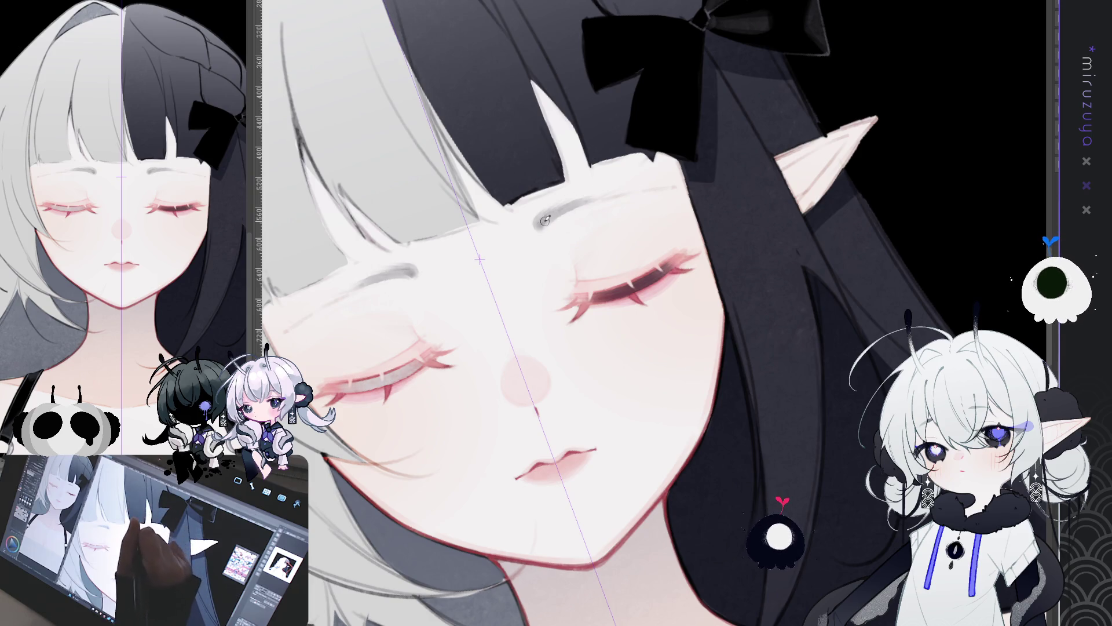
drag(565, 209, 606, 199)
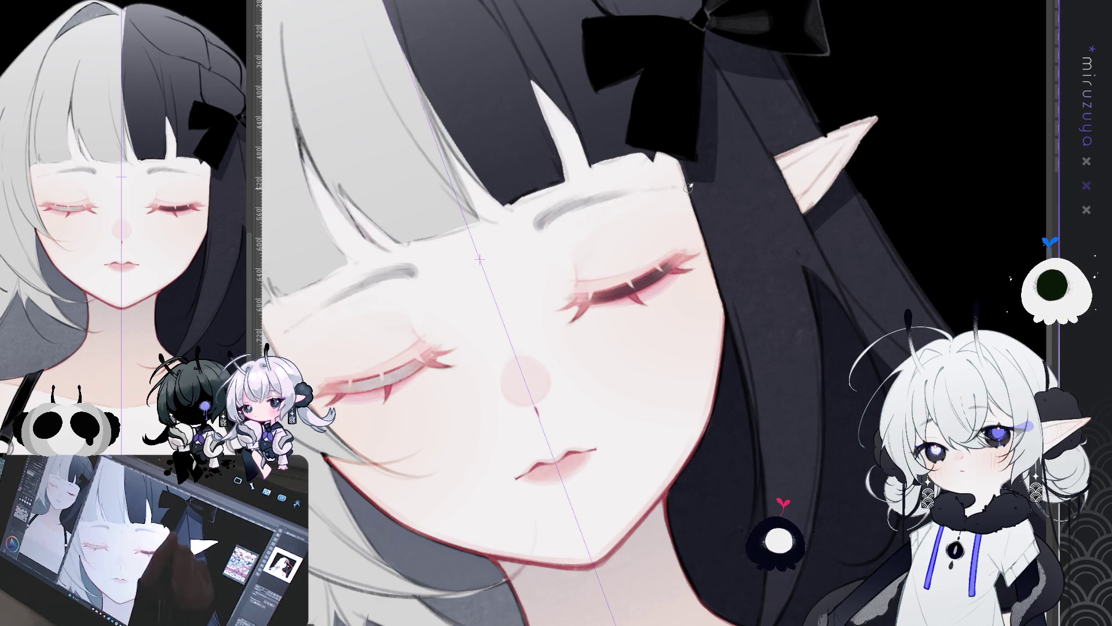
drag(546, 220, 607, 189)
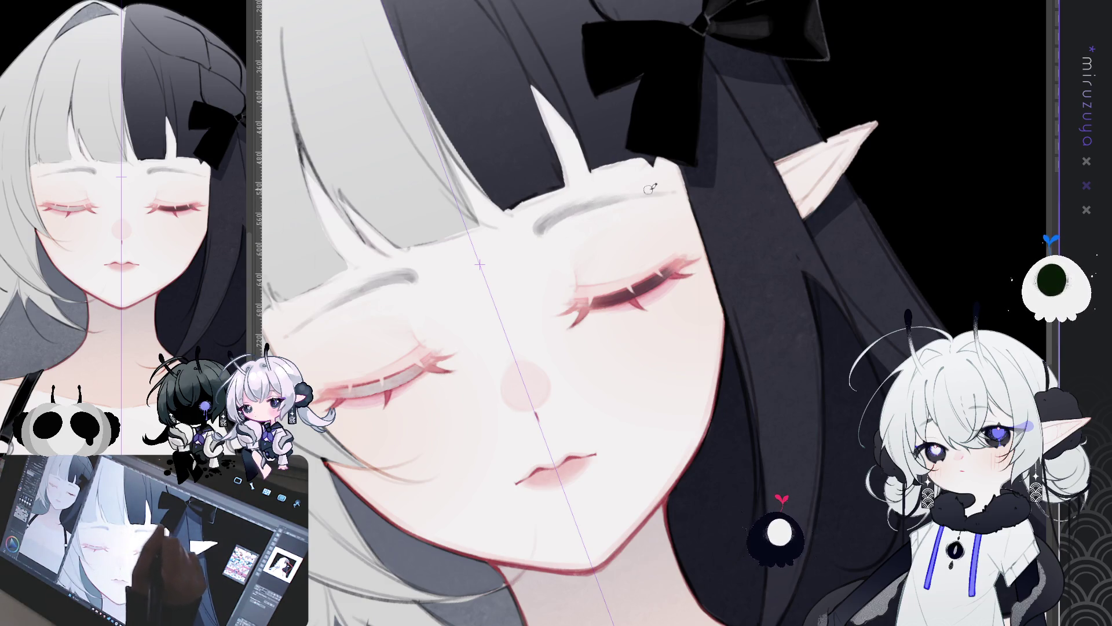
key(h)
key(ctrl+0)
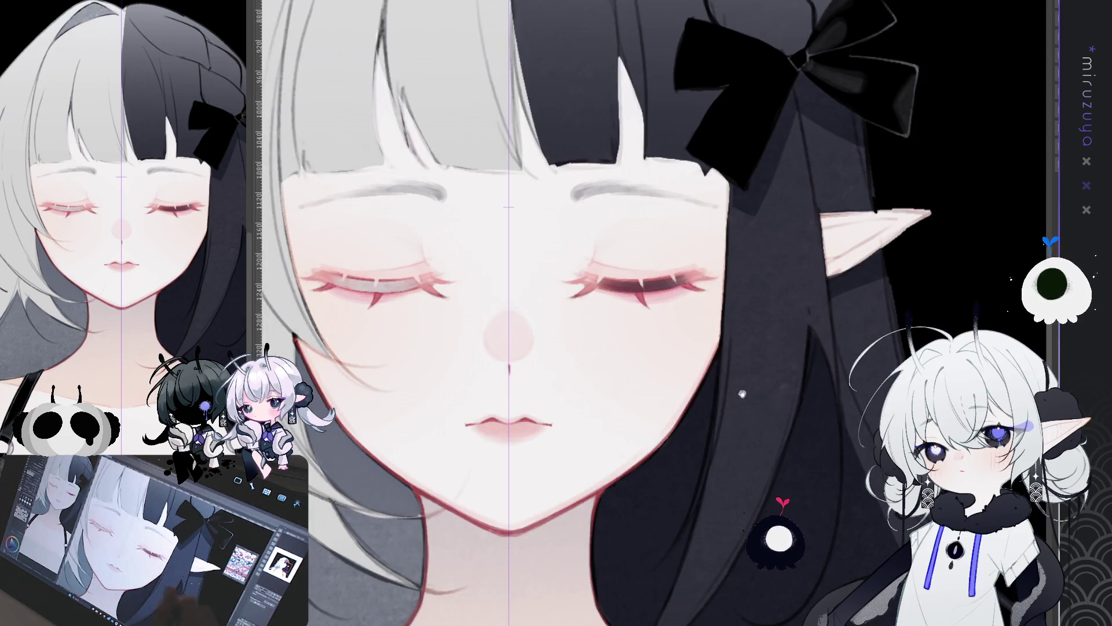
- Zoom and tilt onto the eyes to darken the eyebrows, then straighten the view
scroll(814, 415, up, 2)
mouse_move(816, 410)
mouse_down()
mouse_move(724, 443)
mouse_move(773, 283)
mouse_up()
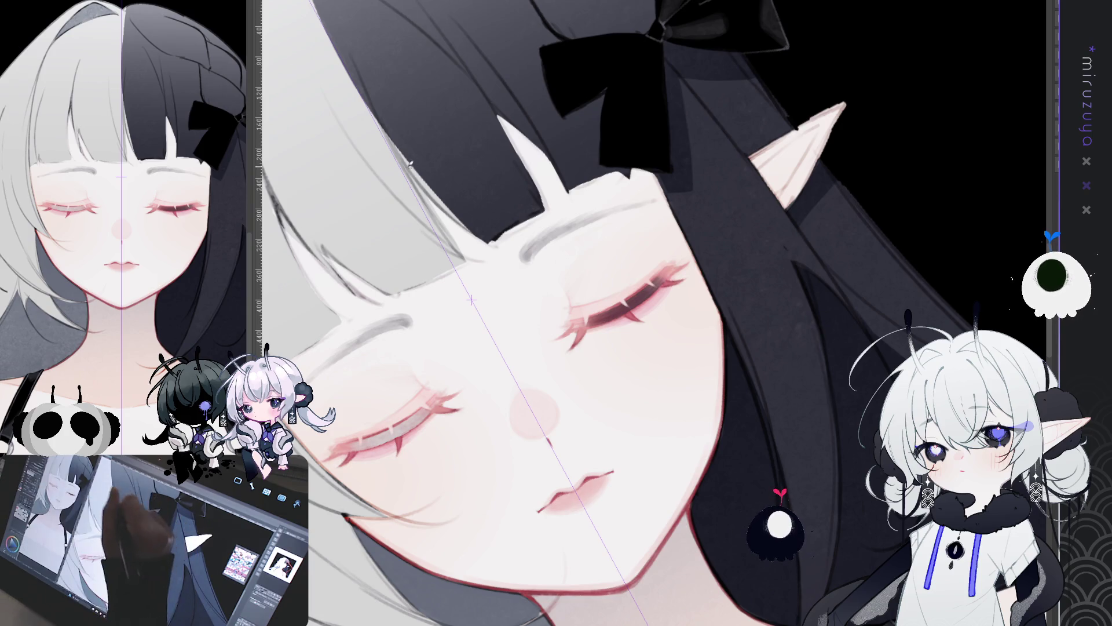
drag(439, 63, 490, 77)
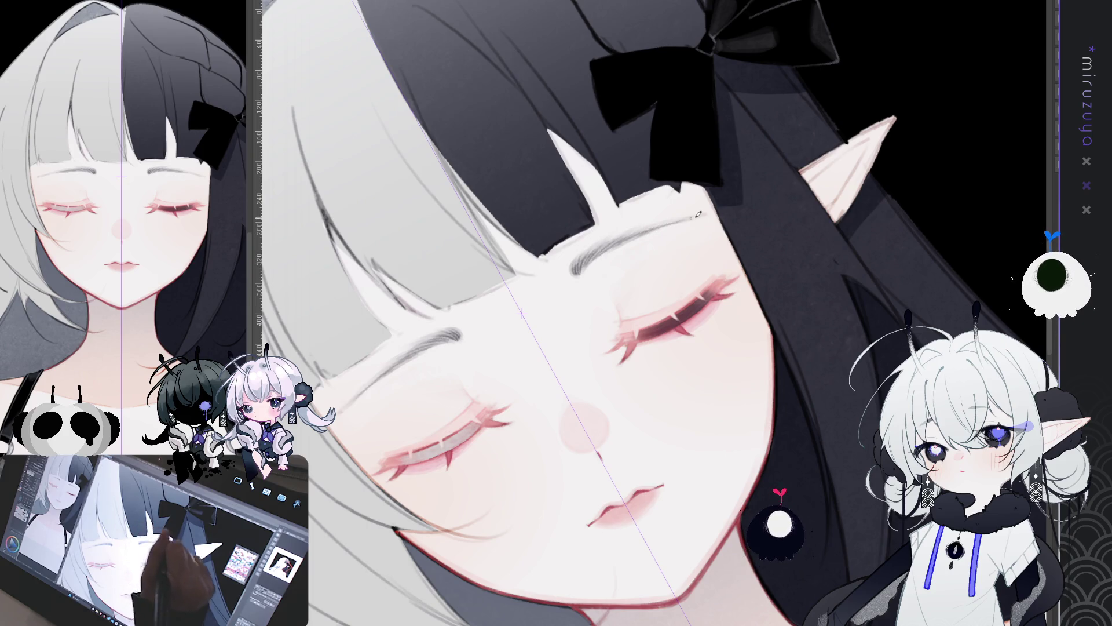
drag(708, 211, 475, 265)
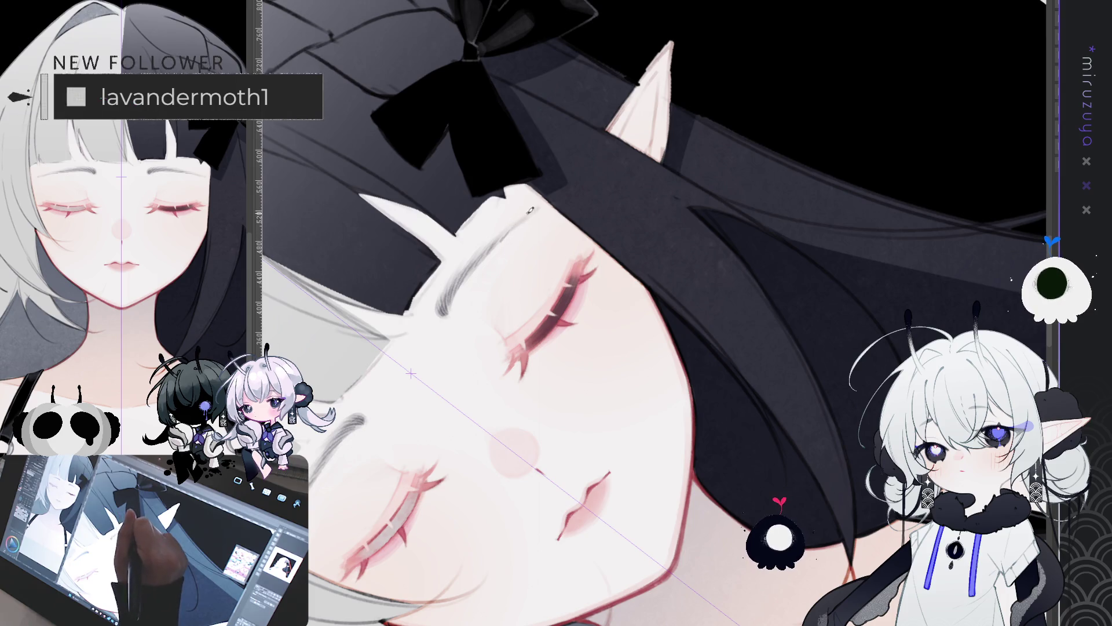
key(ctrl+0)
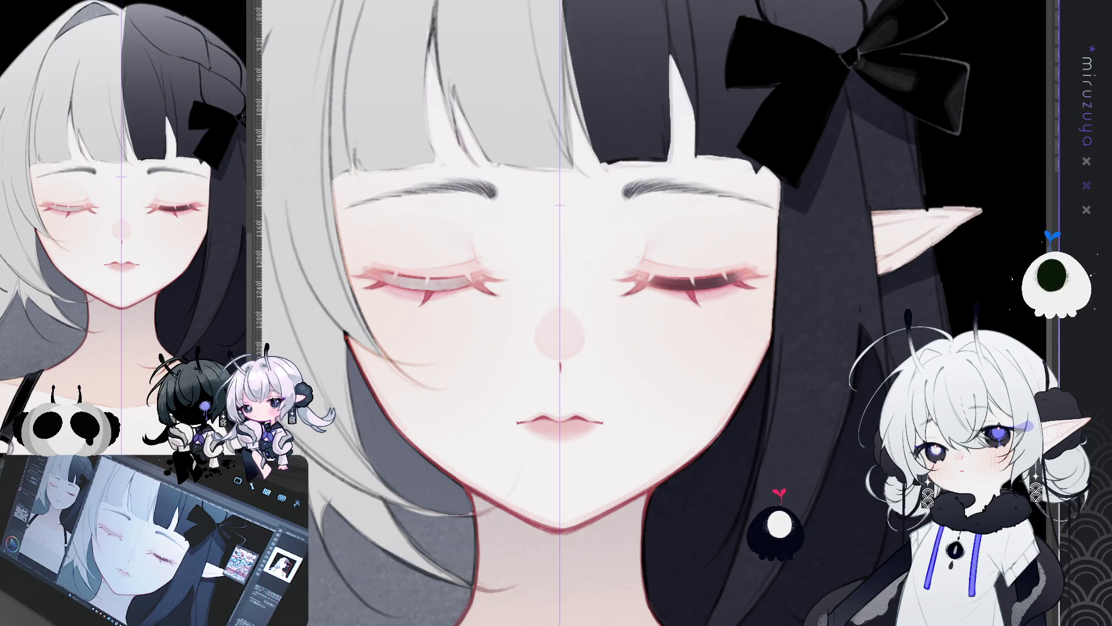
- Lighten the eyebrows slightly, hide the symmetry guide, and lasso around the left eyebrow
key(ctrl+z)
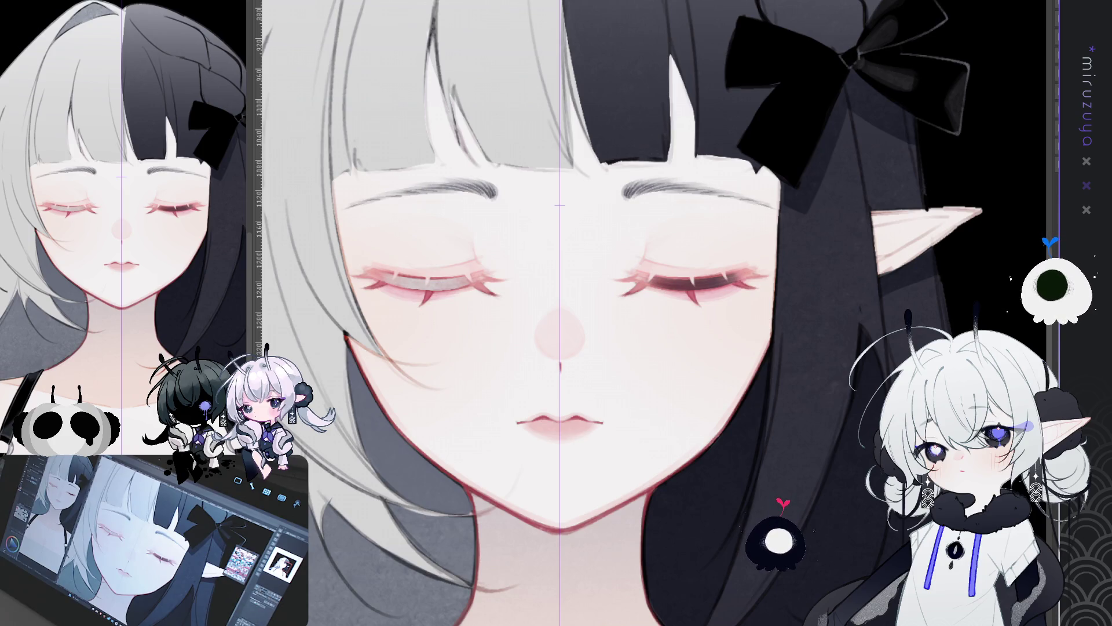
key(ctrl+1)
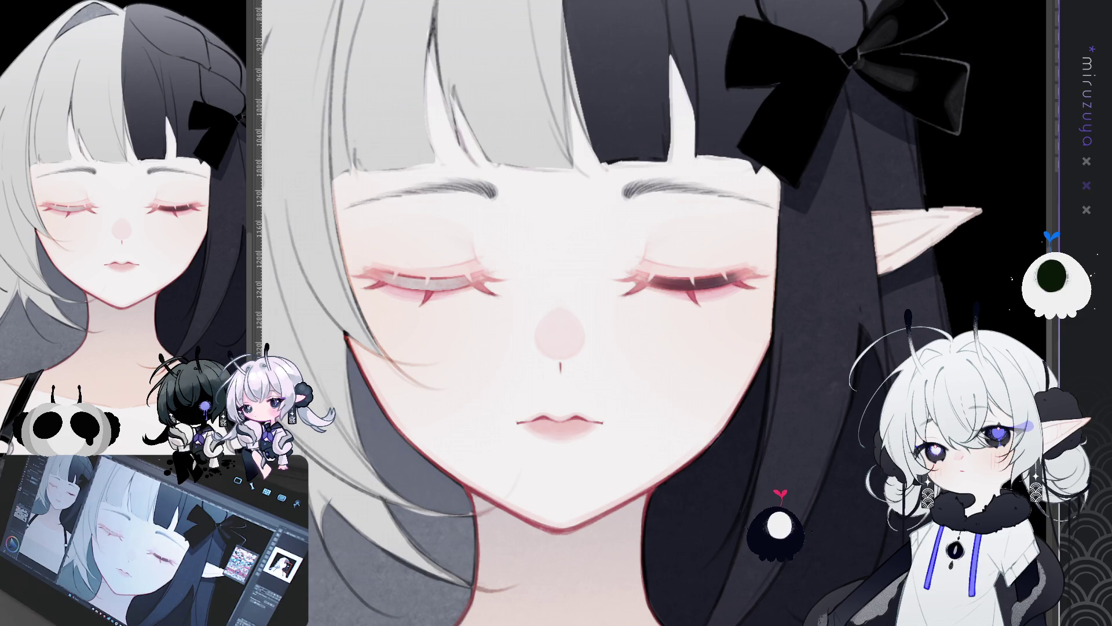
mouse_move(342, 162)
mouse_down()
mouse_move(521, 215)
mouse_move(553, 119)
mouse_up()
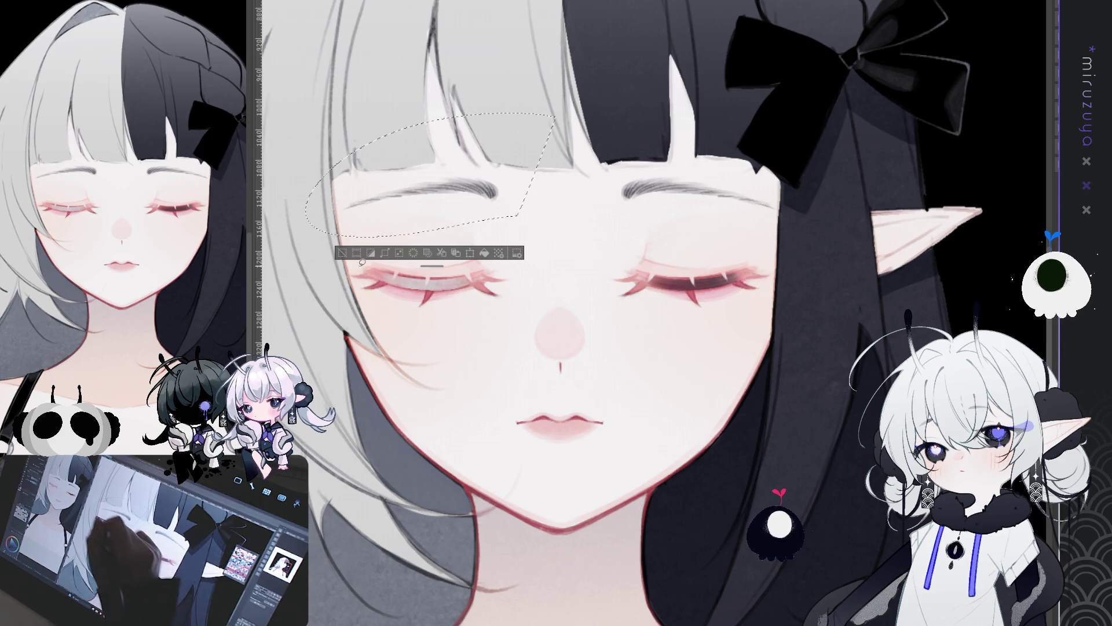
scroll(373, 262, down, 4)
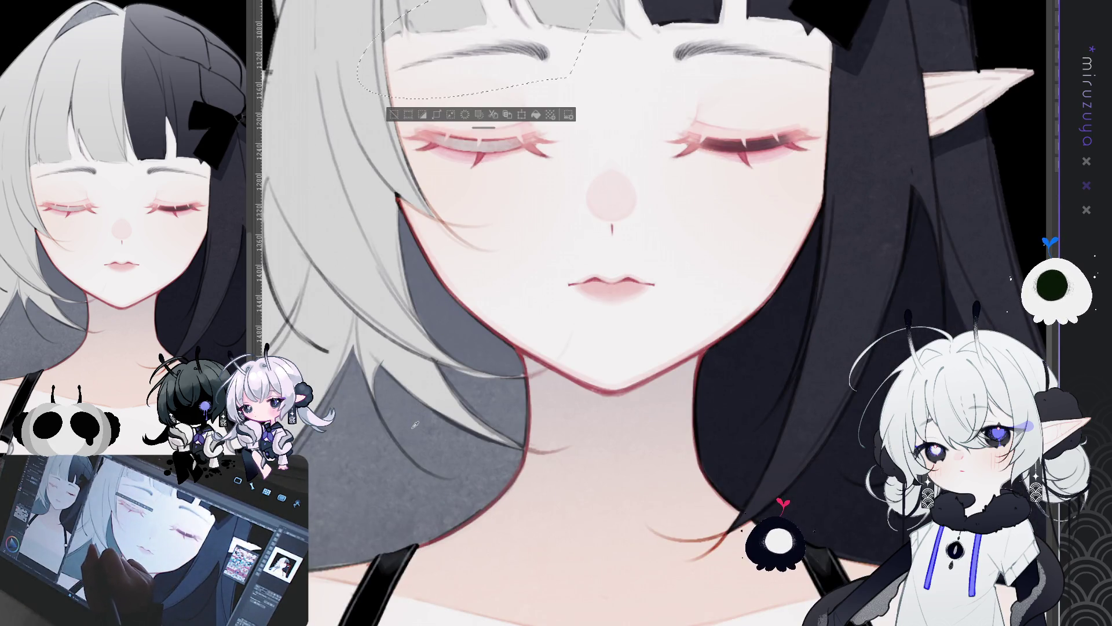
scroll(415, 425, up, 2)
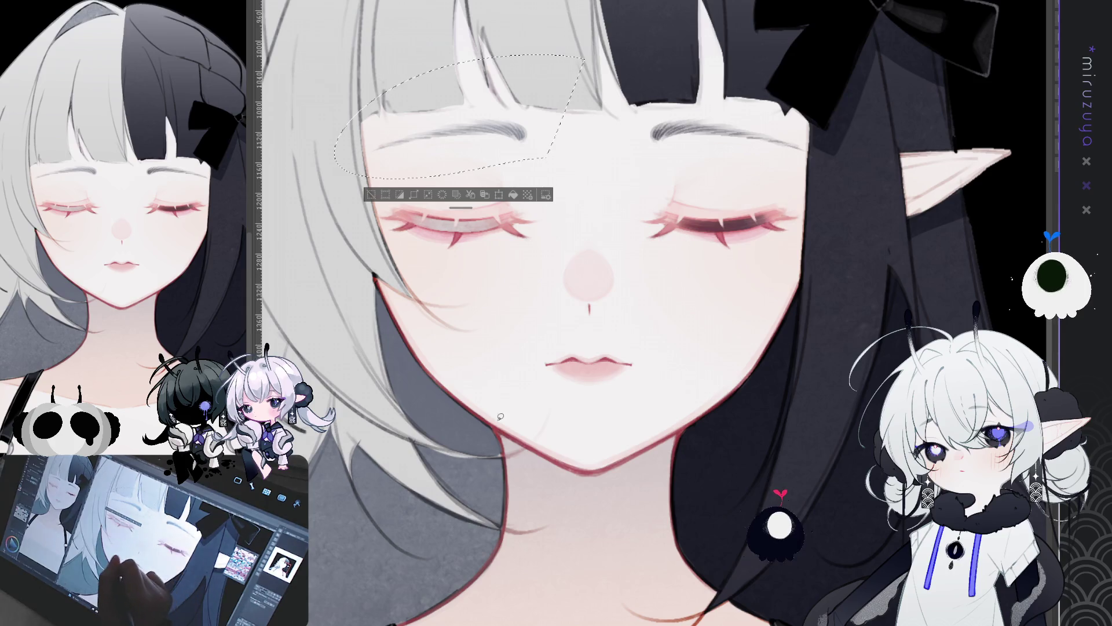
scroll(503, 416, up, 2)
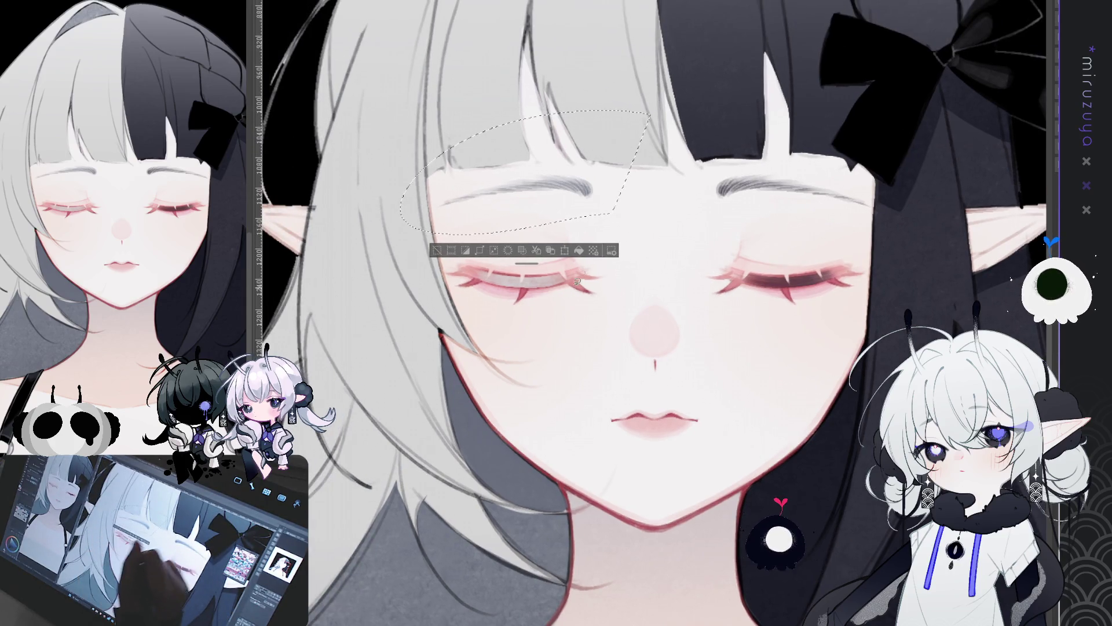
click(436, 251)
scroll(580, 348, up, 2)
mouse_move(605, 232)
mouse_down()
mouse_move(681, 236)
mouse_move(614, 233)
mouse_up()
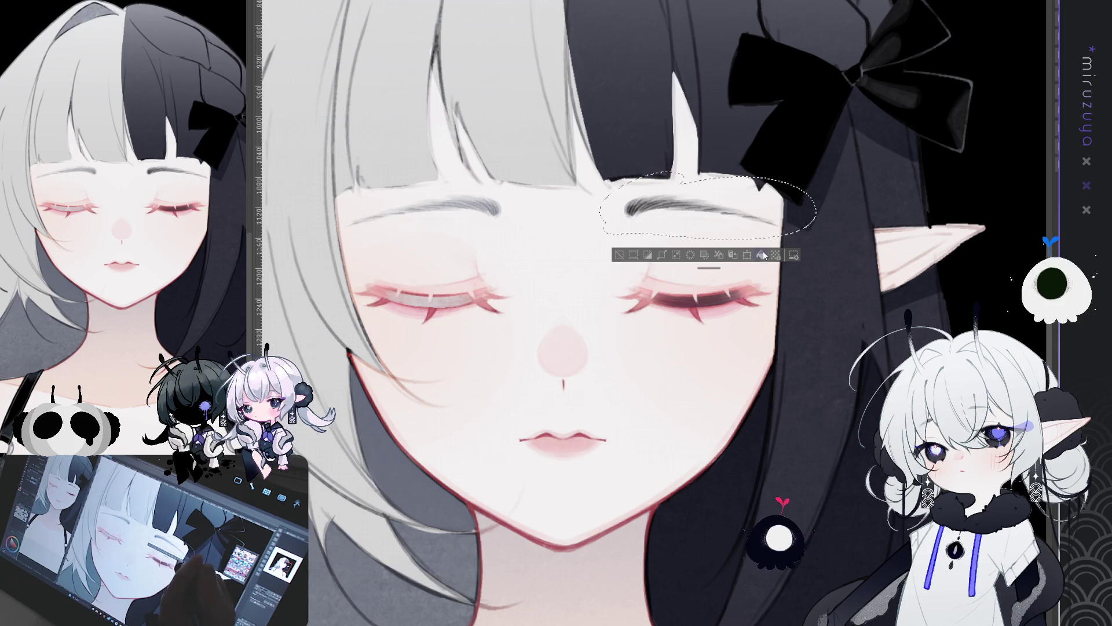
key(ctrl+d)
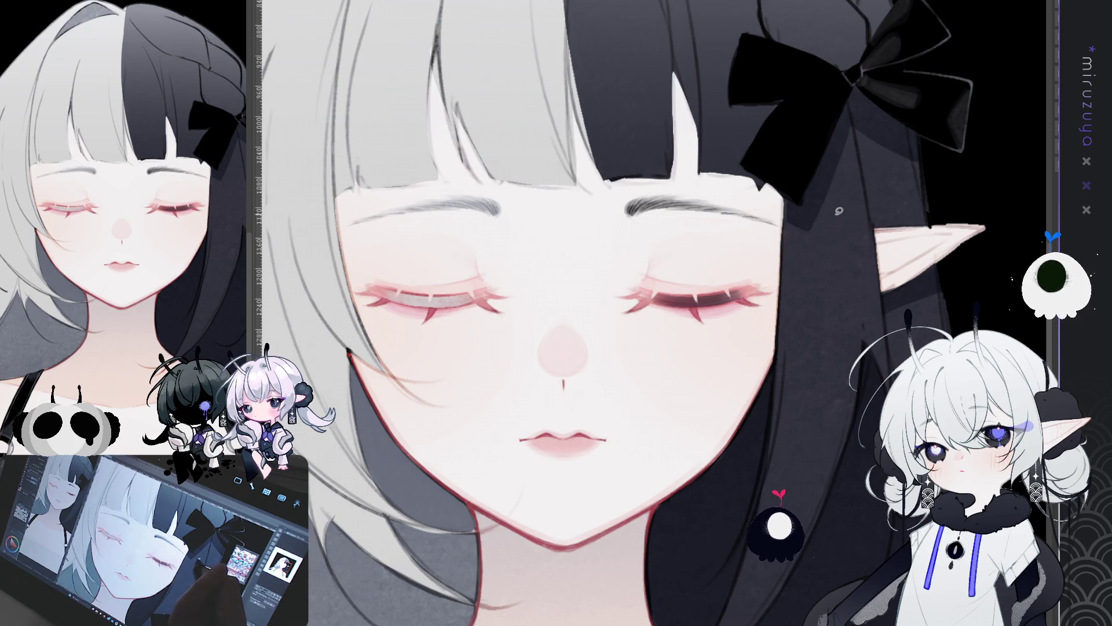
scroll(840, 211, left, 3)
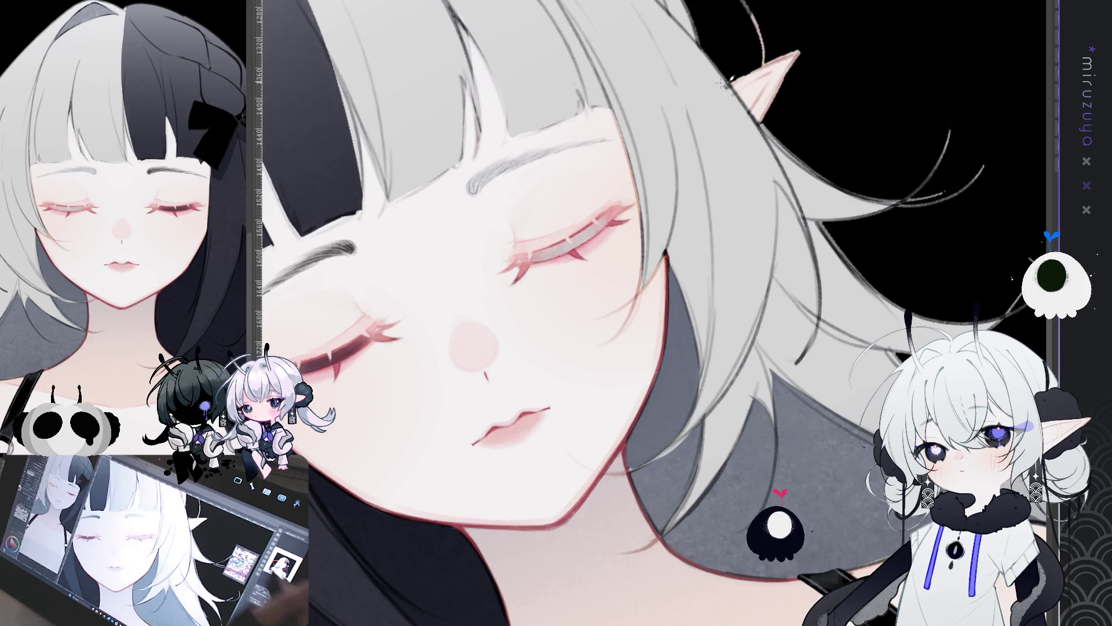
drag(522, 154, 591, 379)
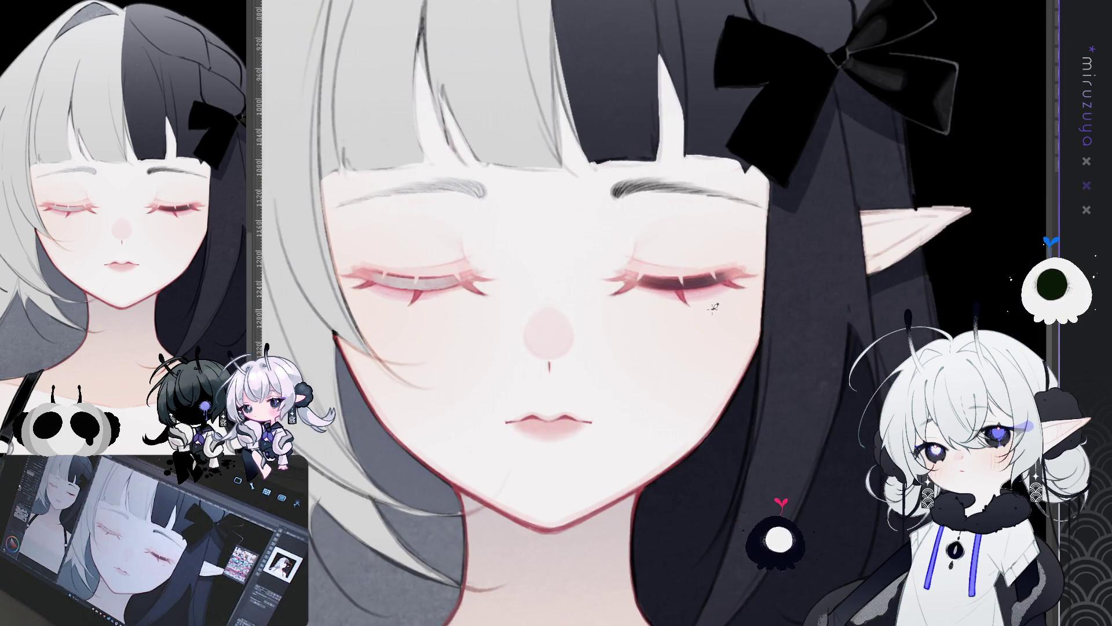
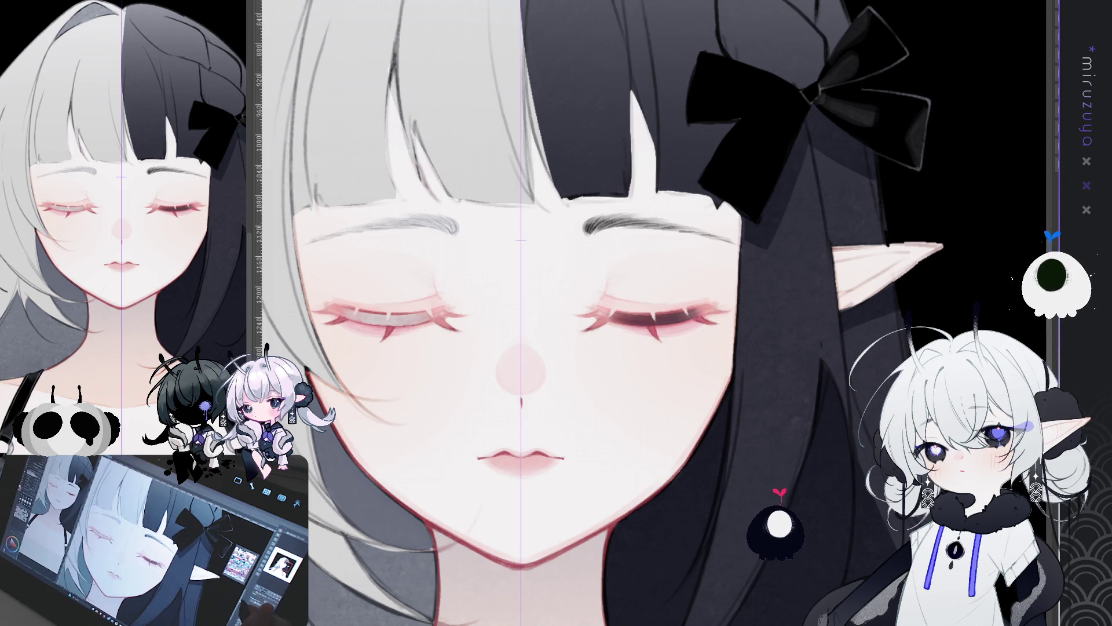
- Add a short stroke at the inner end of the right eyebrow to darken it
mouse_move(588, 230)
mouse_down()
mouse_move(609, 226)
mouse_move(595, 240)
mouse_up()
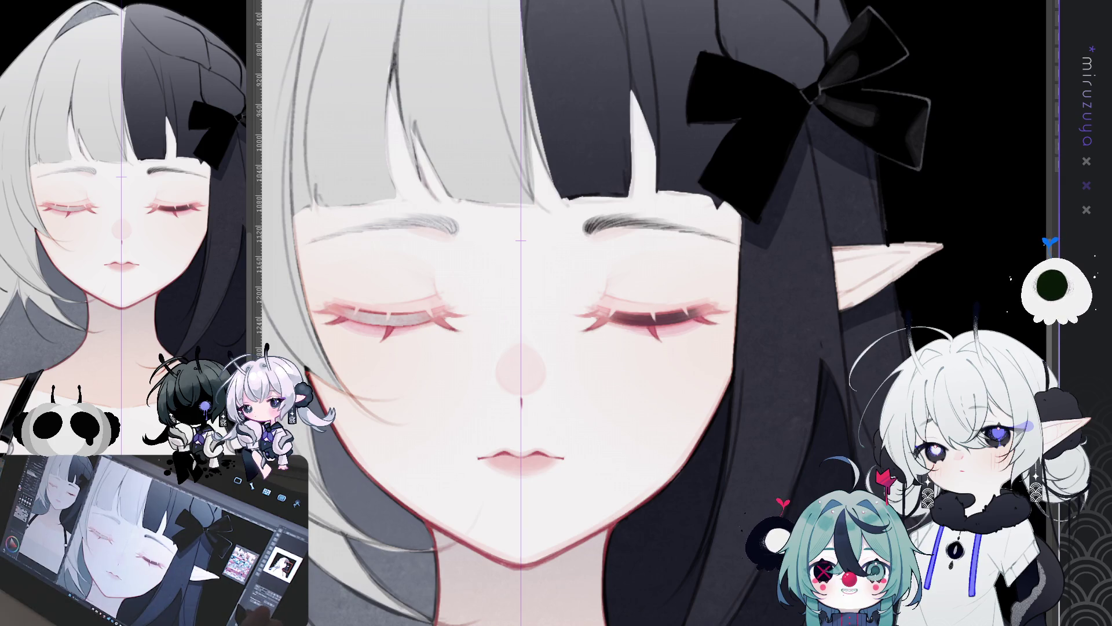
- Toggle the eye shading off and back on to compare it
scroll(539, 313, down, 1)
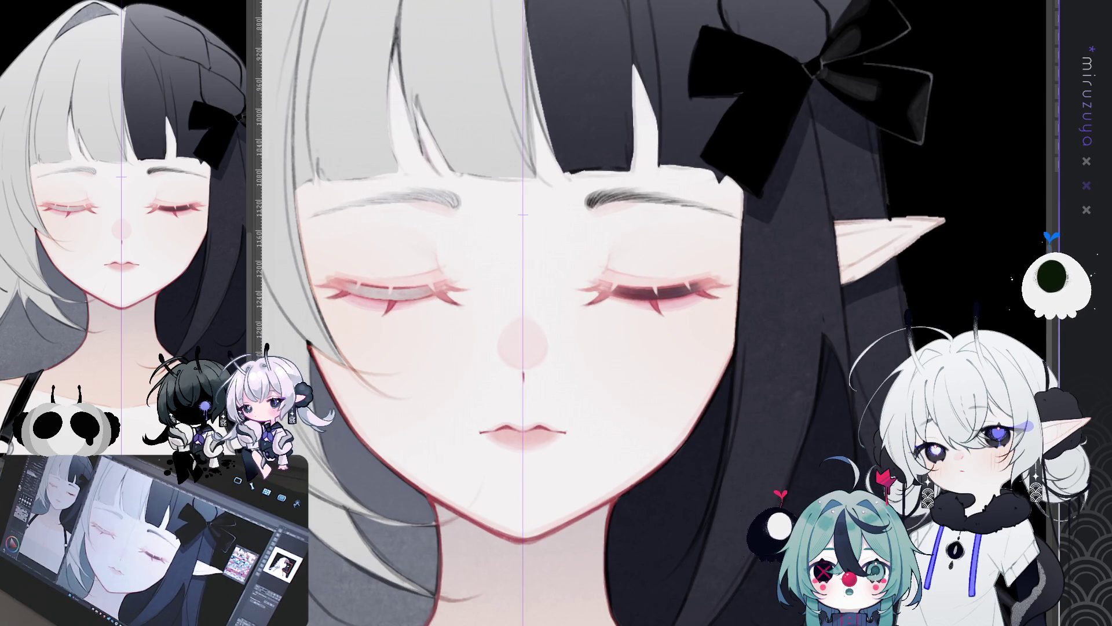
key(ctrl+z)
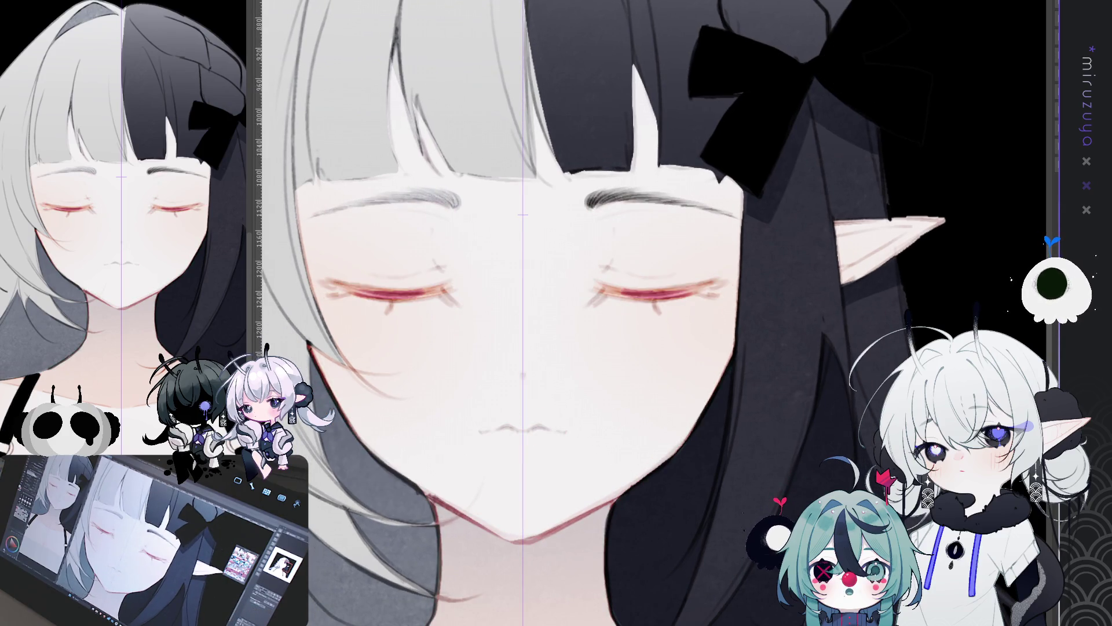
key(ctrl+y)
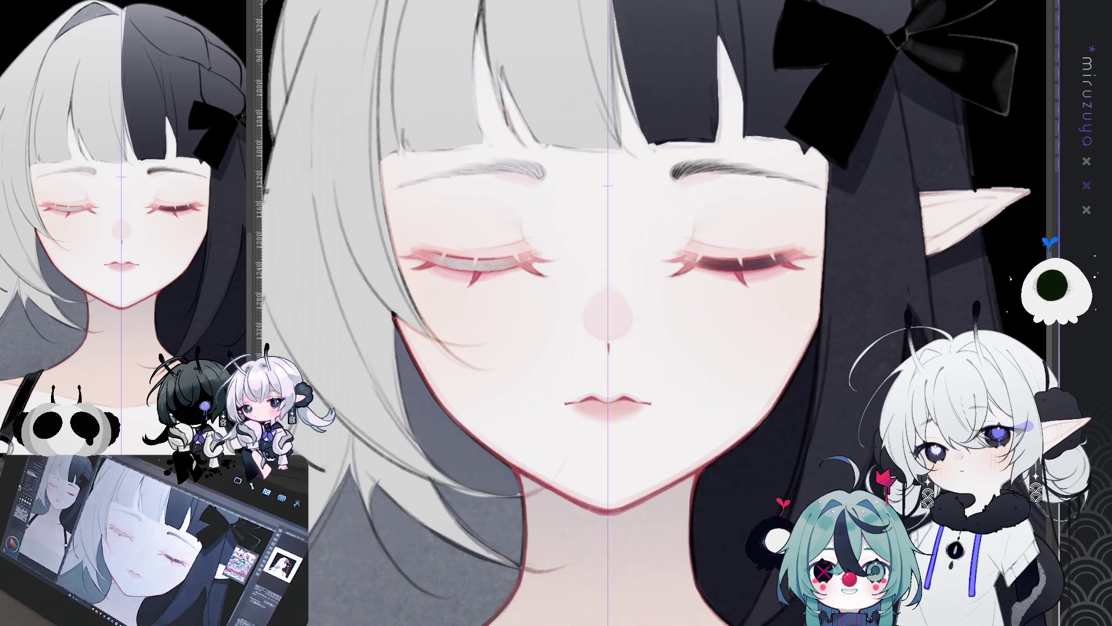
- Hide the vertical centre guide line and zoom out to view the whole portrait
drag(579, 313, 640, 292)
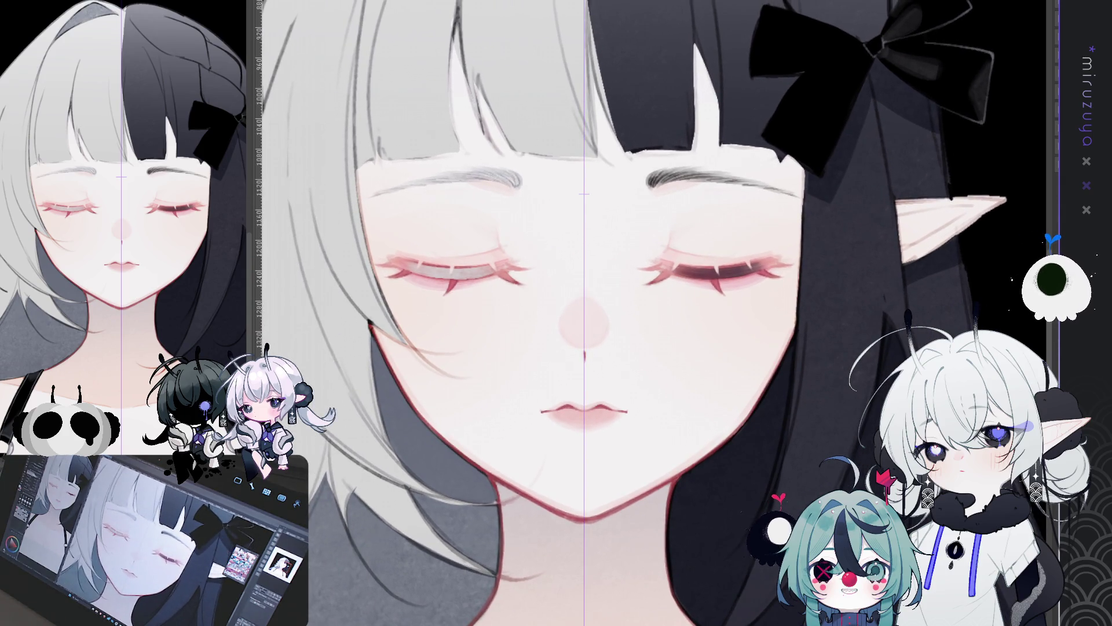
key(ctrl+shift+1)
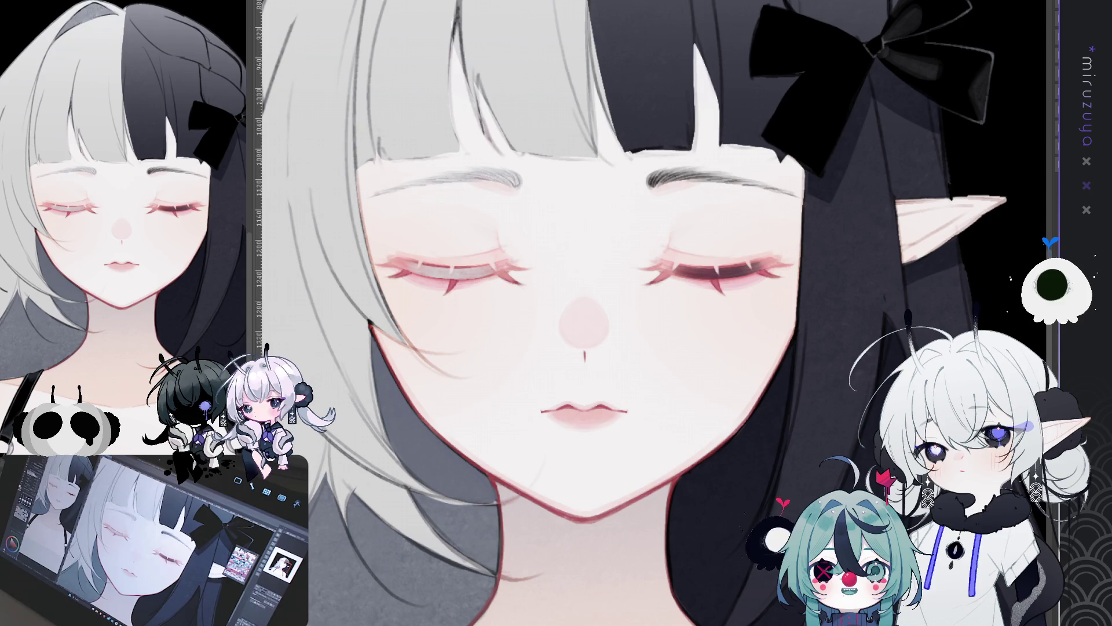
key(ctrl+minus)
key(ctrl+minus)
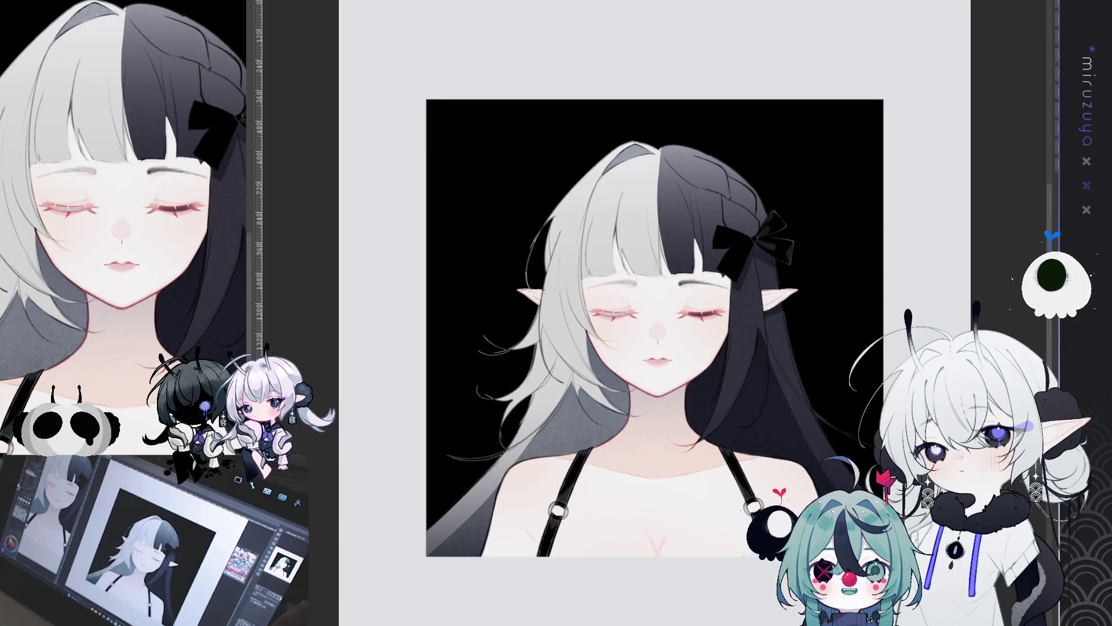
- Zoom in and pan so the face and hair fill the view
key(ctrl+plus)
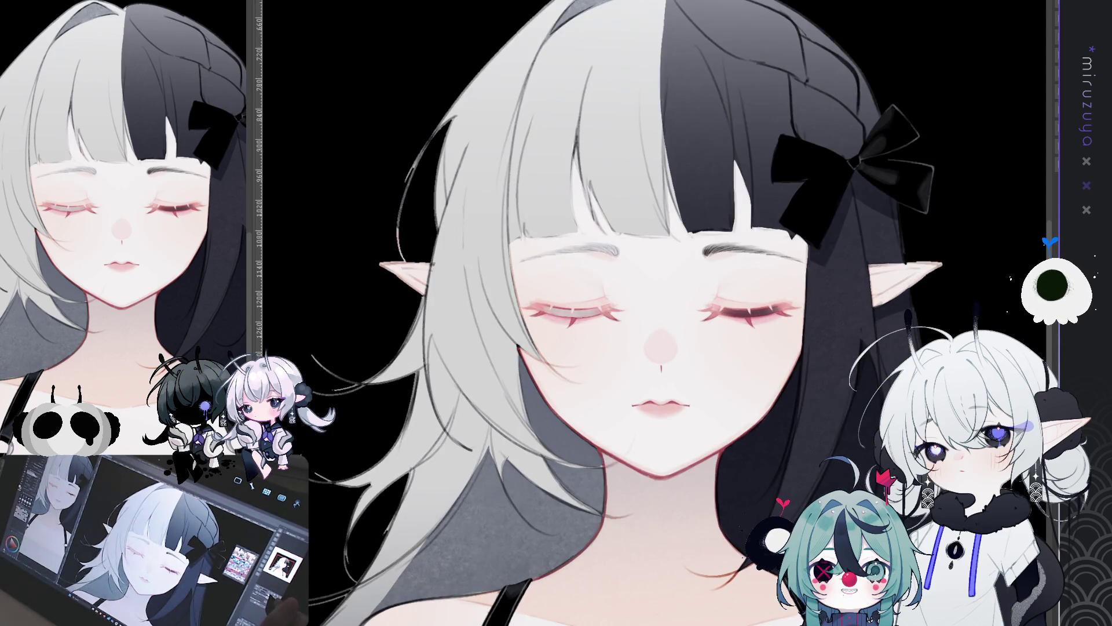
mouse_move(660, 347)
mouse_down()
mouse_move(588, 323)
mouse_move(568, 383)
mouse_up()
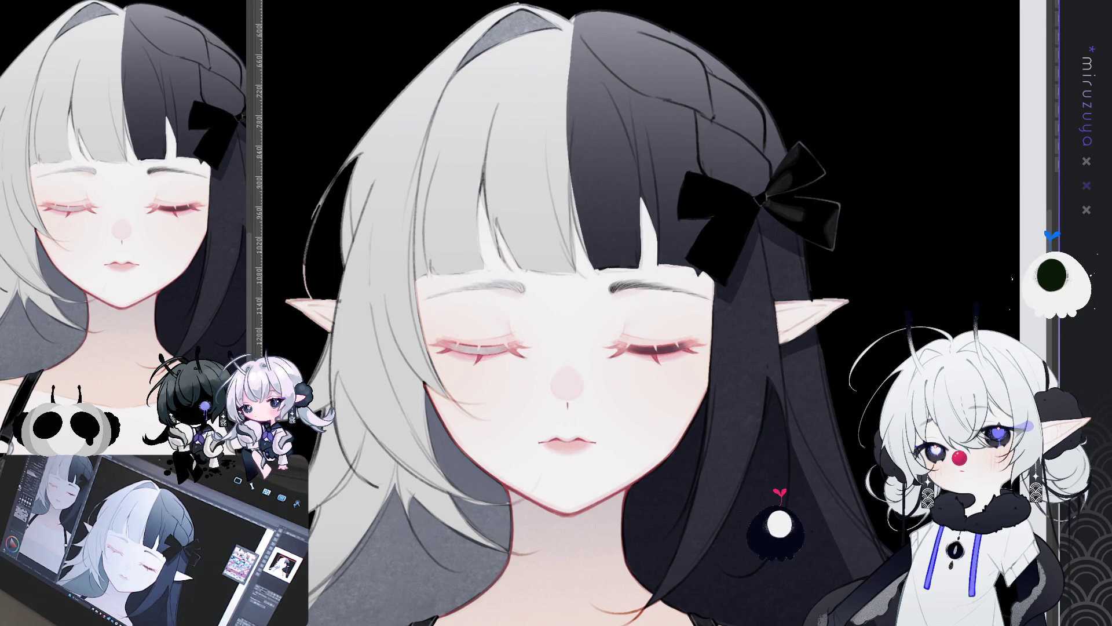
- Undo the last stroke and add a thin line to the left bangs
key(ctrl+z)
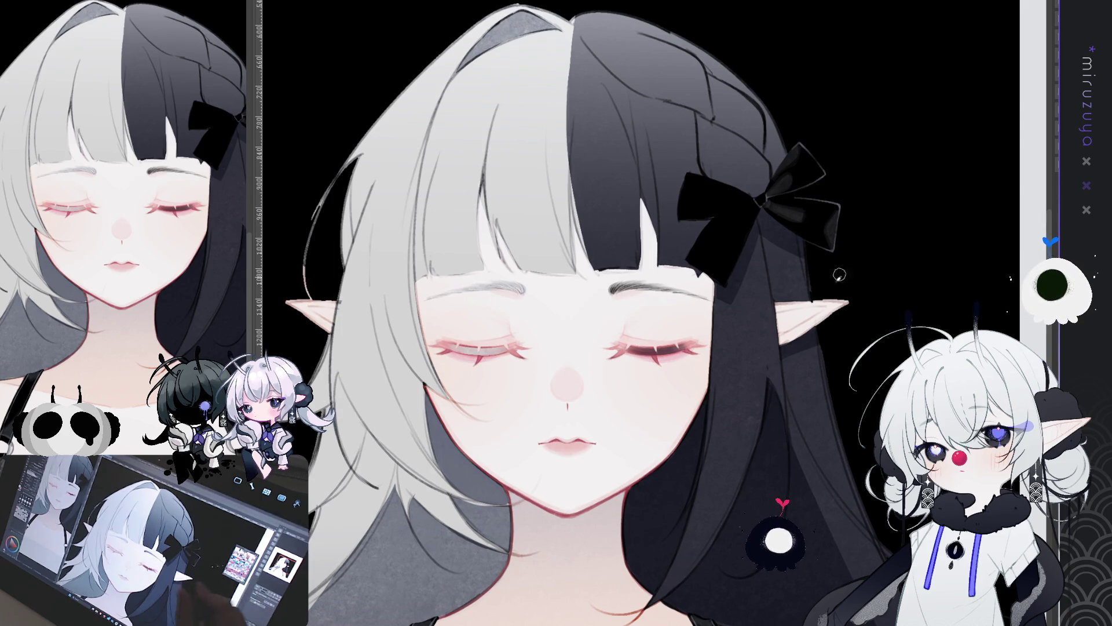
scroll(798, 465, up, 1)
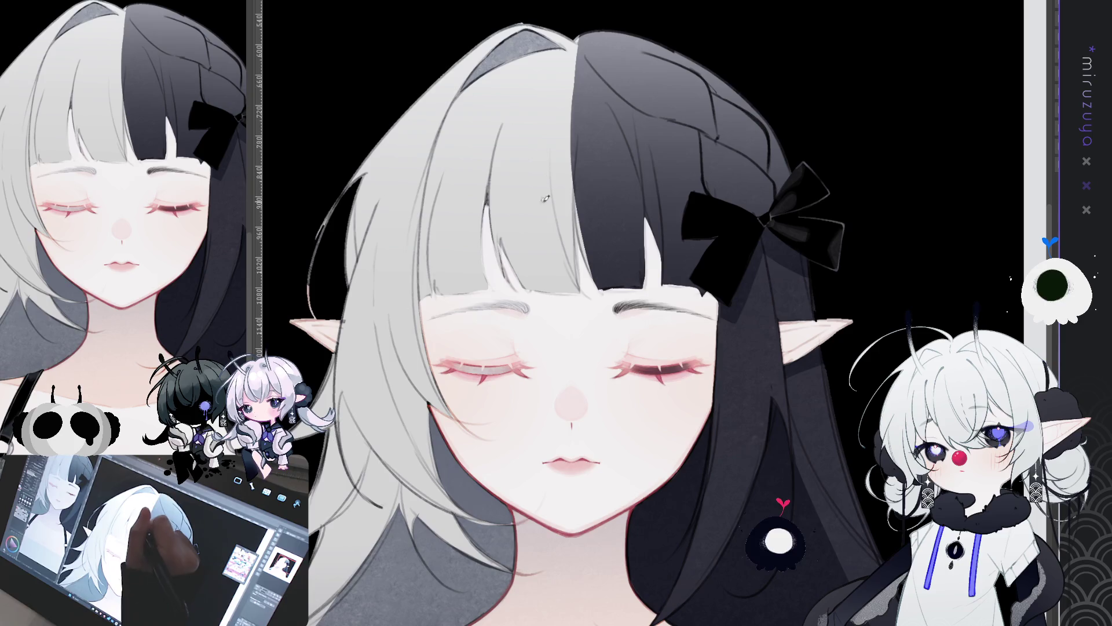
drag(544, 185, 539, 175)
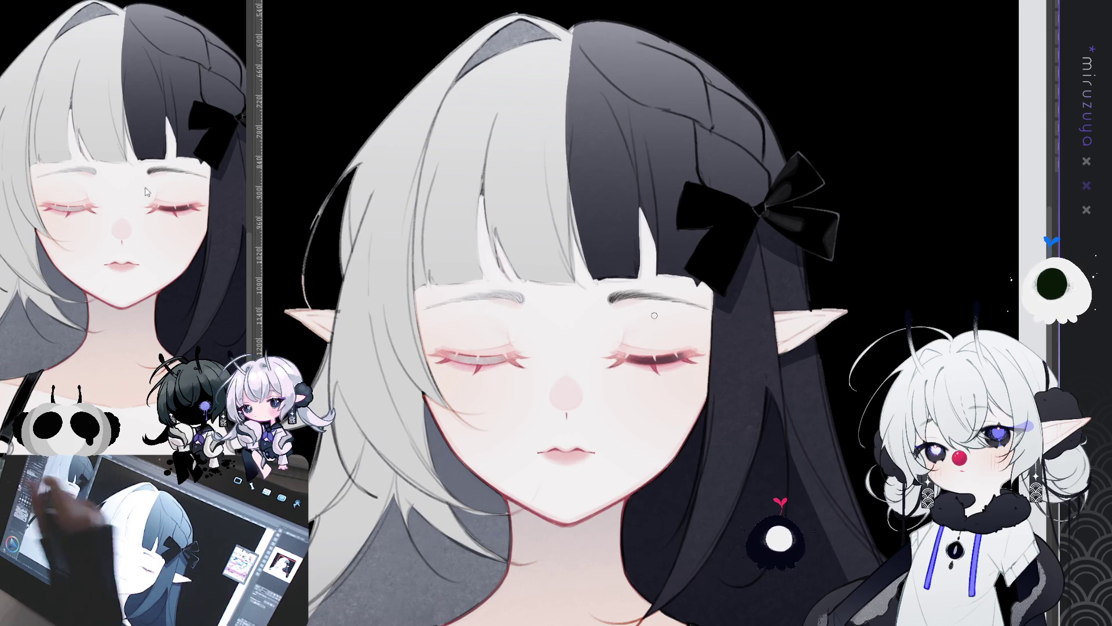
drag(483, 180, 479, 198)
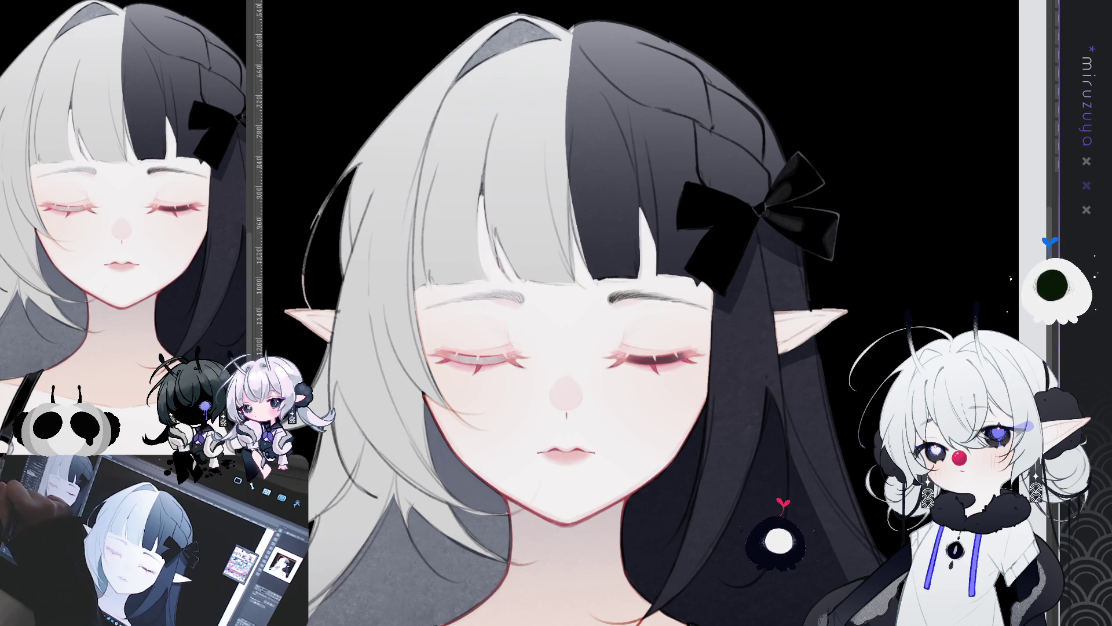
- Paint grey shading strokes across the white bangs
drag(832, 322, 821, 346)
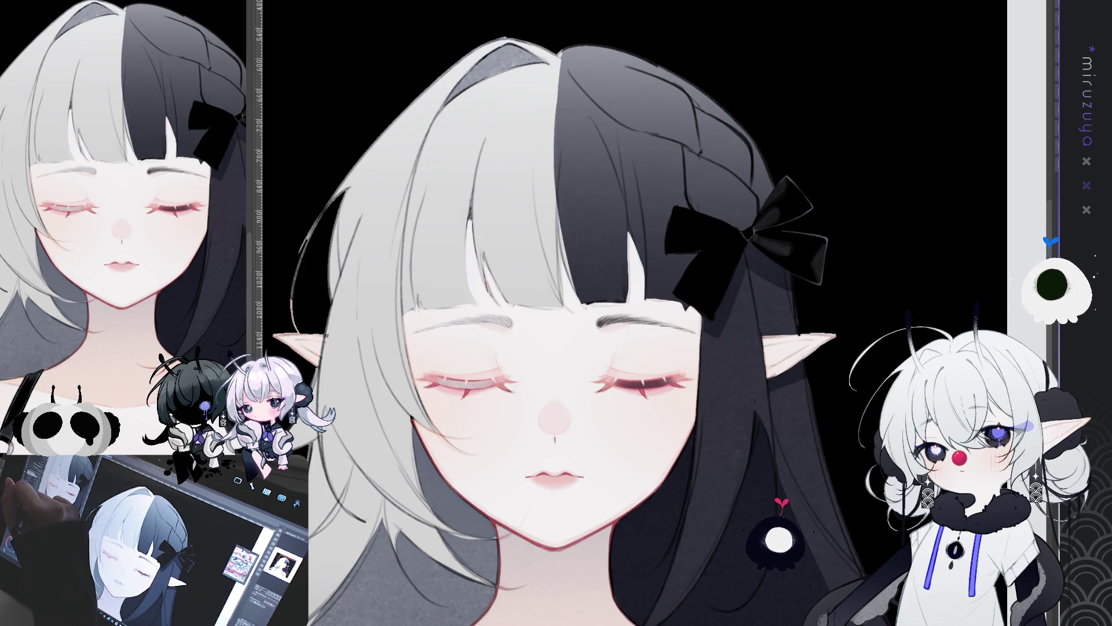
drag(583, 198, 581, 210)
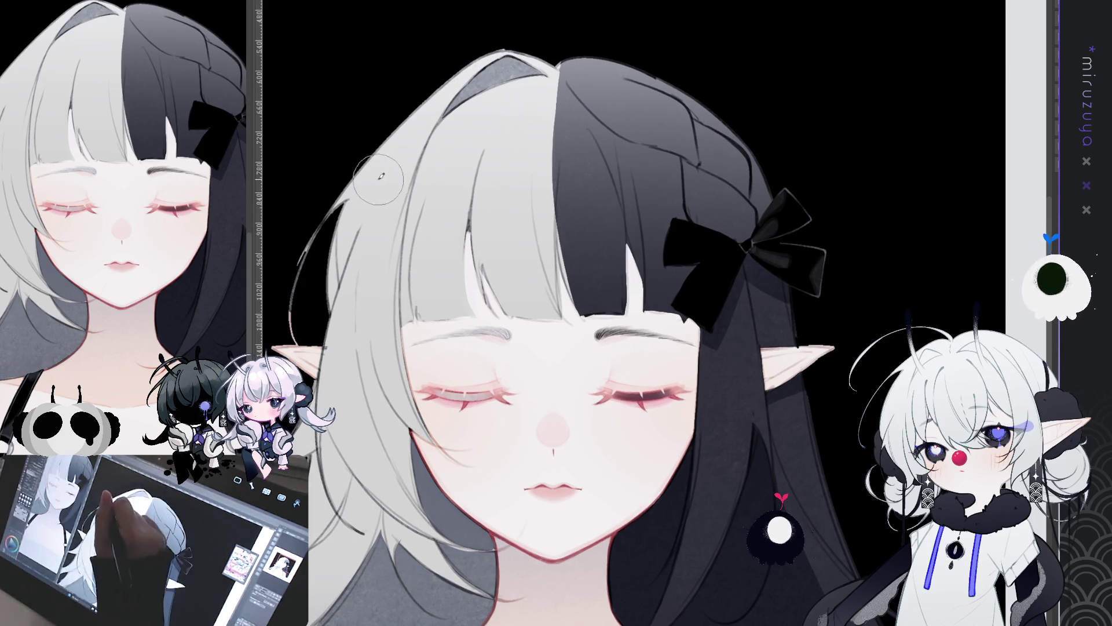
mouse_move(411, 128)
mouse_down()
mouse_move(383, 179)
mouse_move(406, 139)
mouse_move(389, 200)
mouse_move(434, 149)
mouse_move(451, 218)
mouse_move(493, 203)
mouse_move(524, 218)
mouse_move(548, 191)
mouse_up()
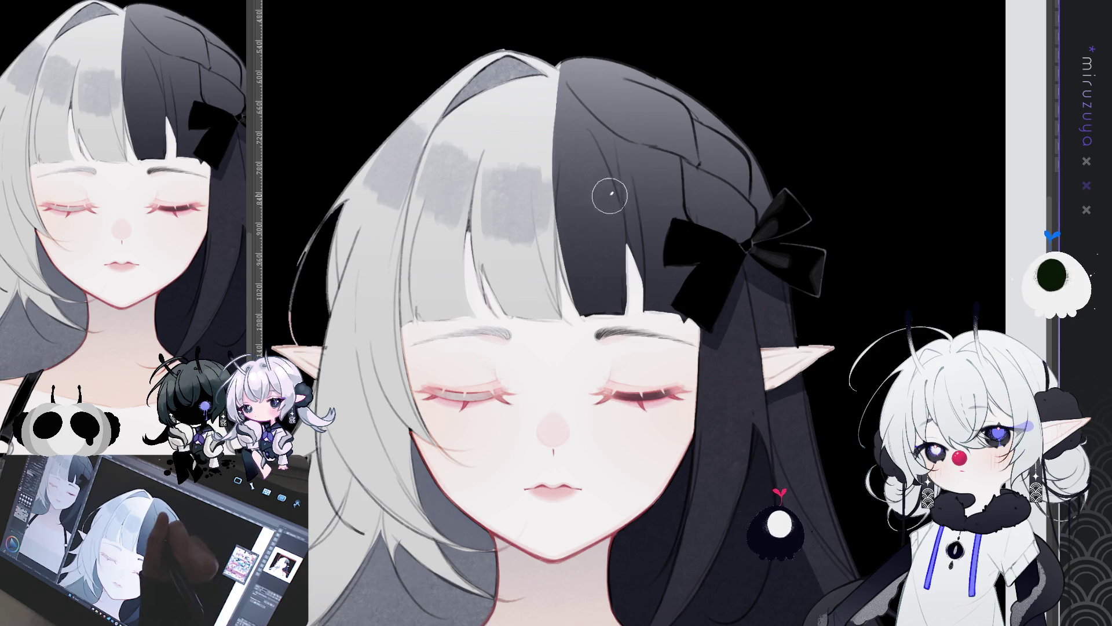
- Darken the black hair with shading strokes and add two dark strands
mouse_move(576, 179)
mouse_down()
mouse_move(635, 199)
mouse_move(641, 184)
mouse_move(670, 196)
mouse_up()
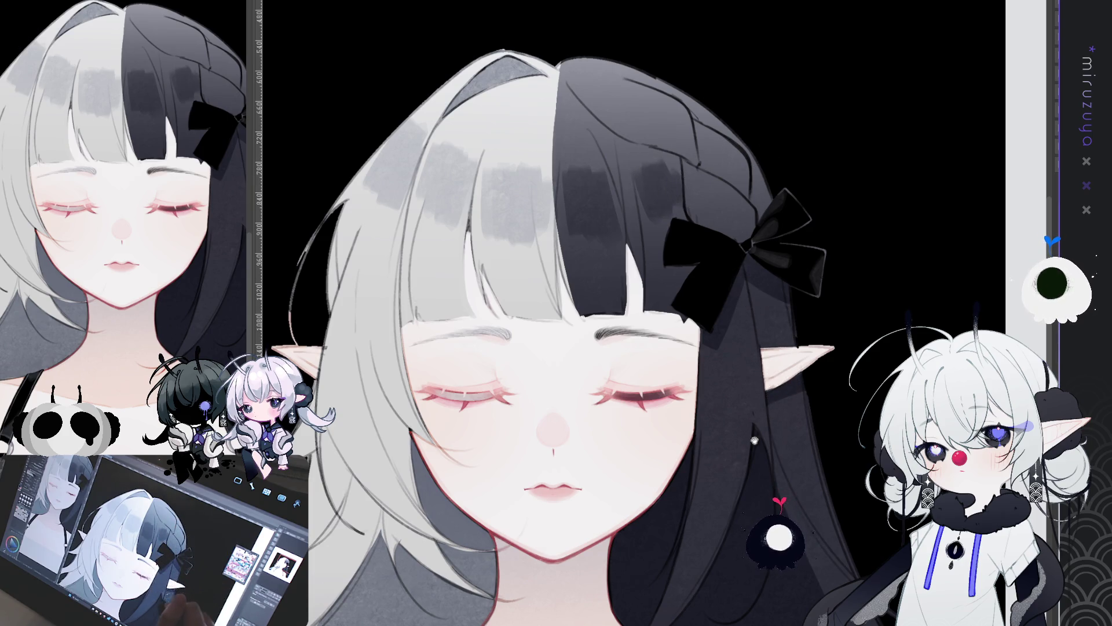
drag(769, 374, 773, 377)
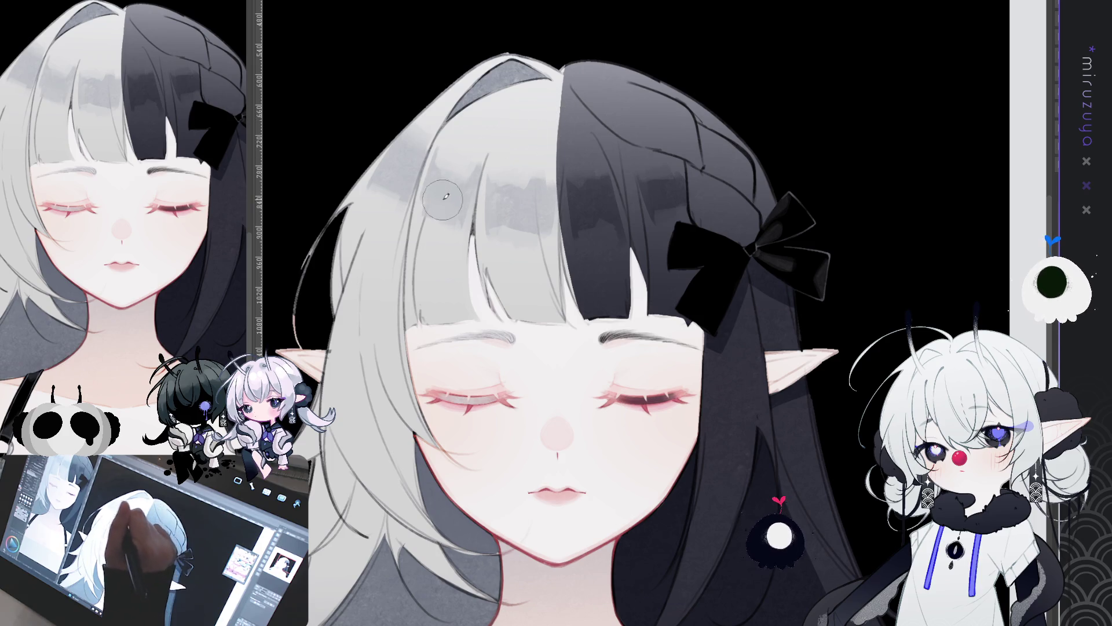
mouse_move(672, 174)
mouse_down()
mouse_move(590, 180)
mouse_move(568, 196)
mouse_up()
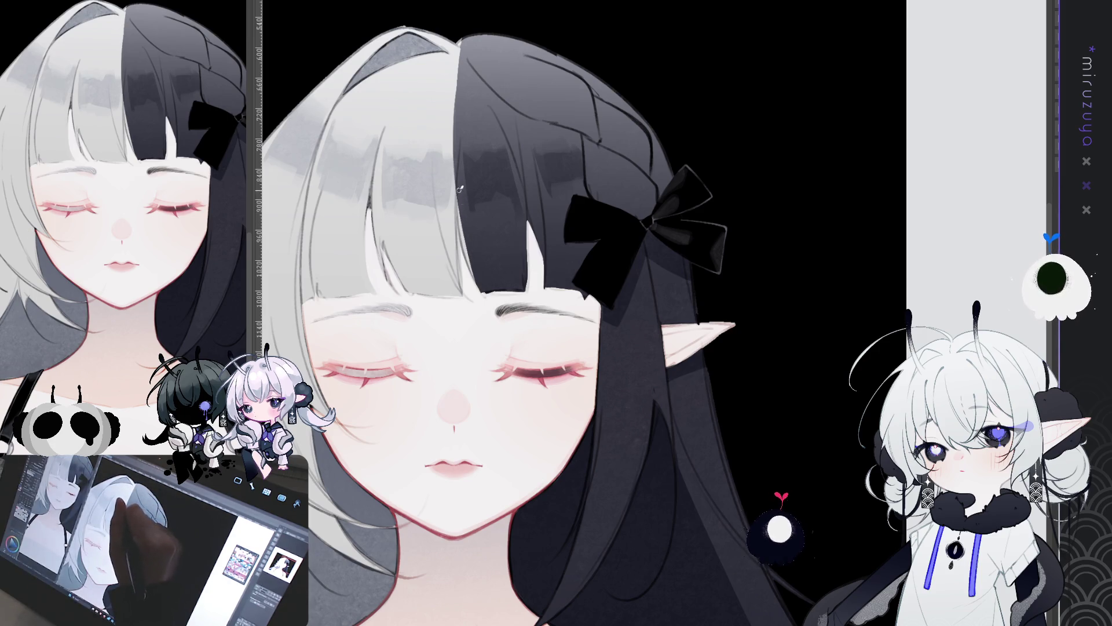
drag(459, 190, 467, 259)
drag(457, 196, 483, 285)
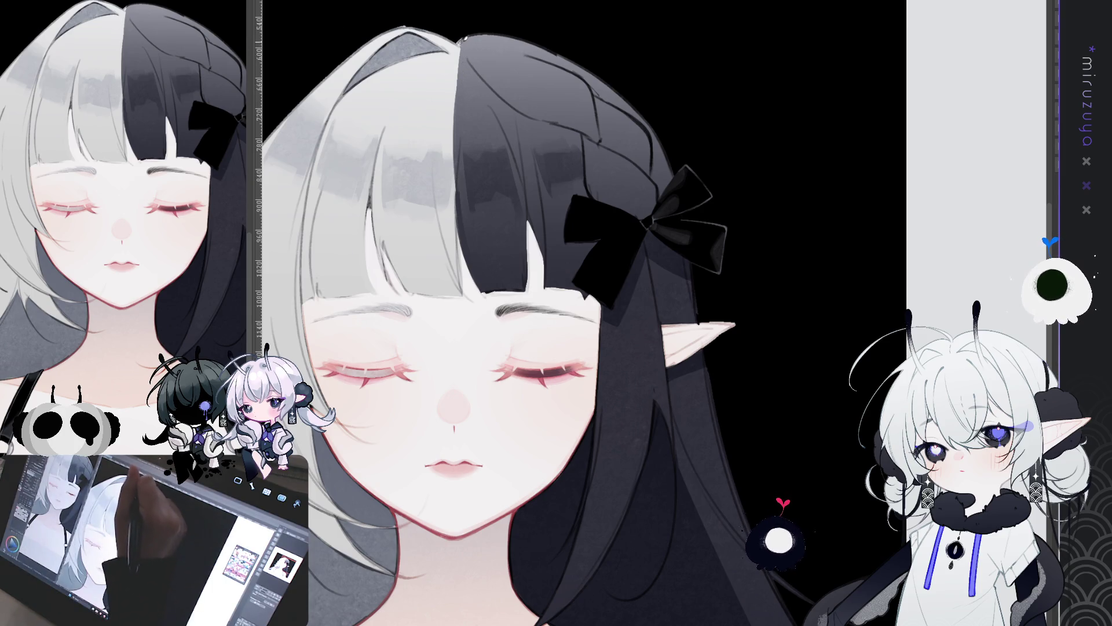
drag(495, 28, 463, 90)
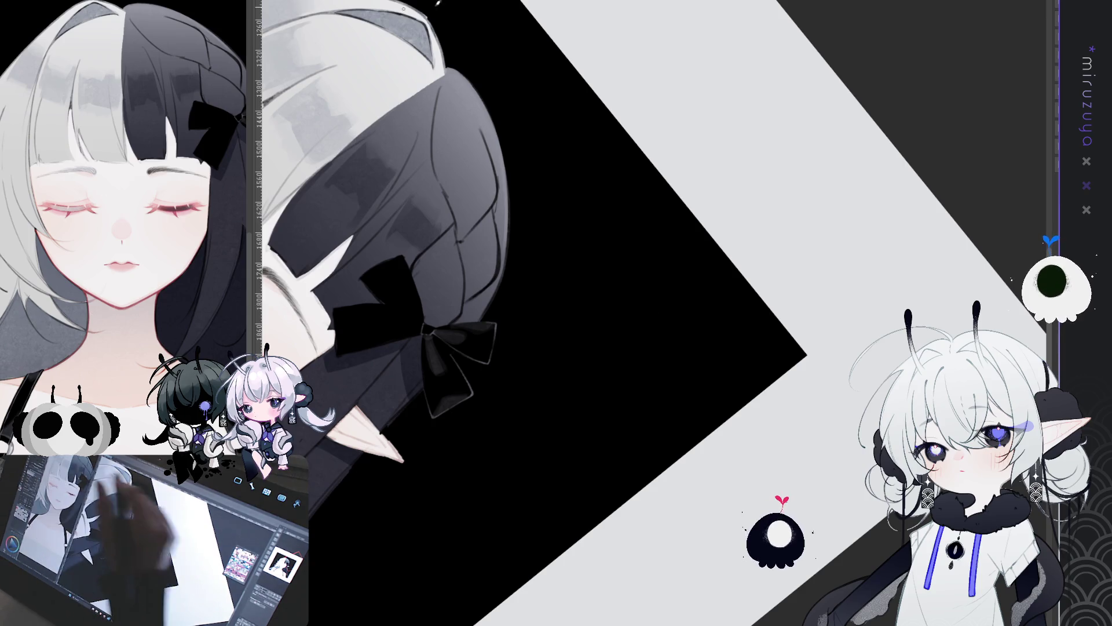
- Draw two light strokes along the black hair's upper outline
drag(447, 65, 503, 142)
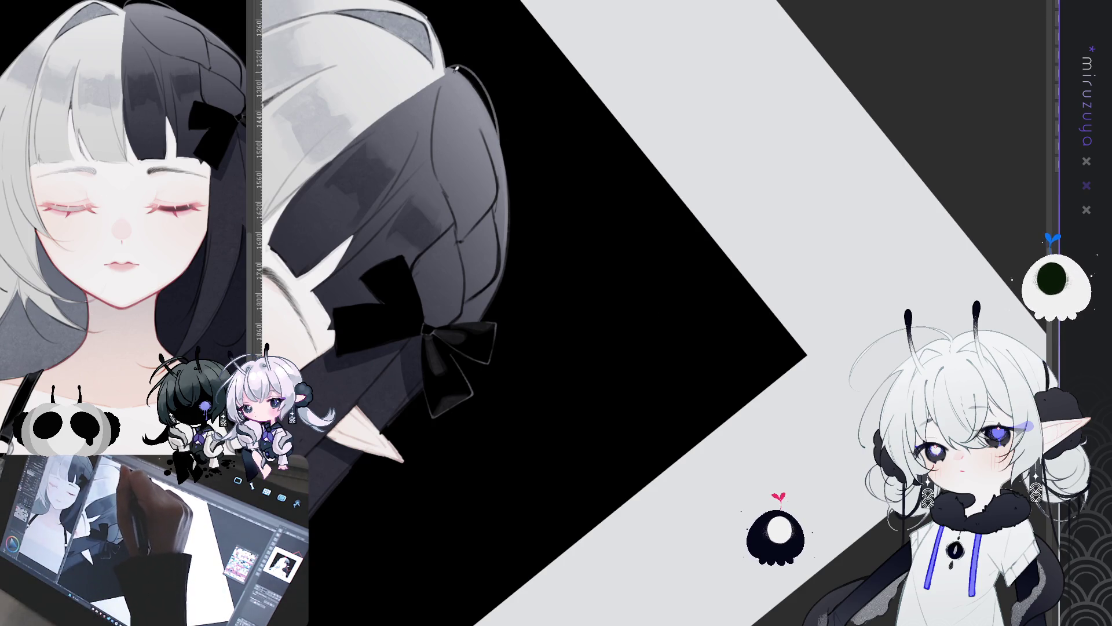
drag(456, 68, 502, 125)
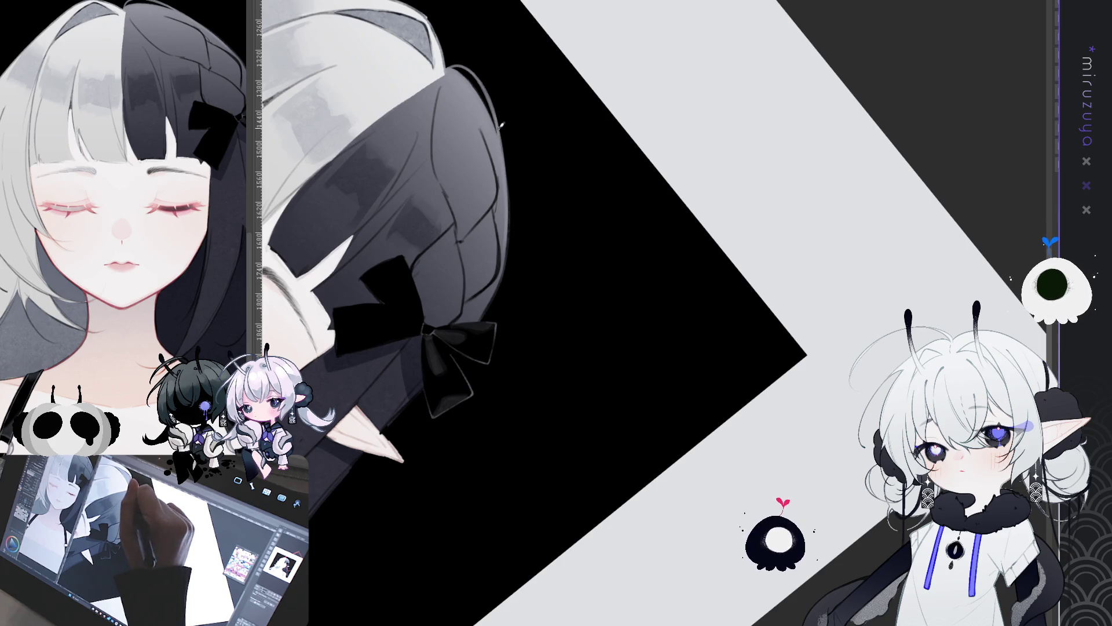
key(ctrl+0)
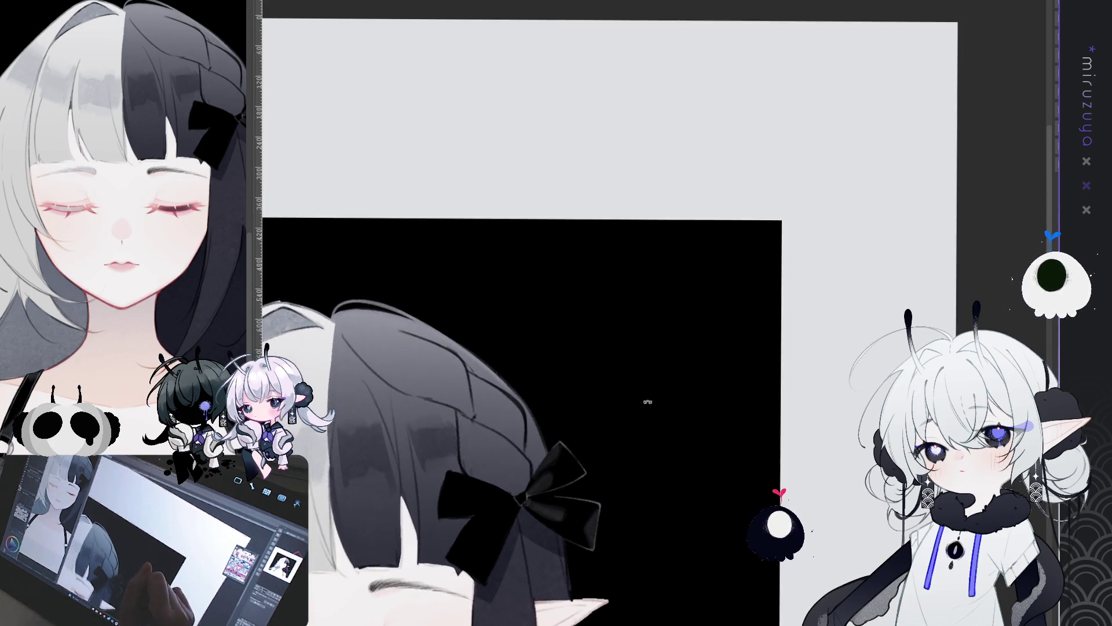
drag(651, 400, 806, 275)
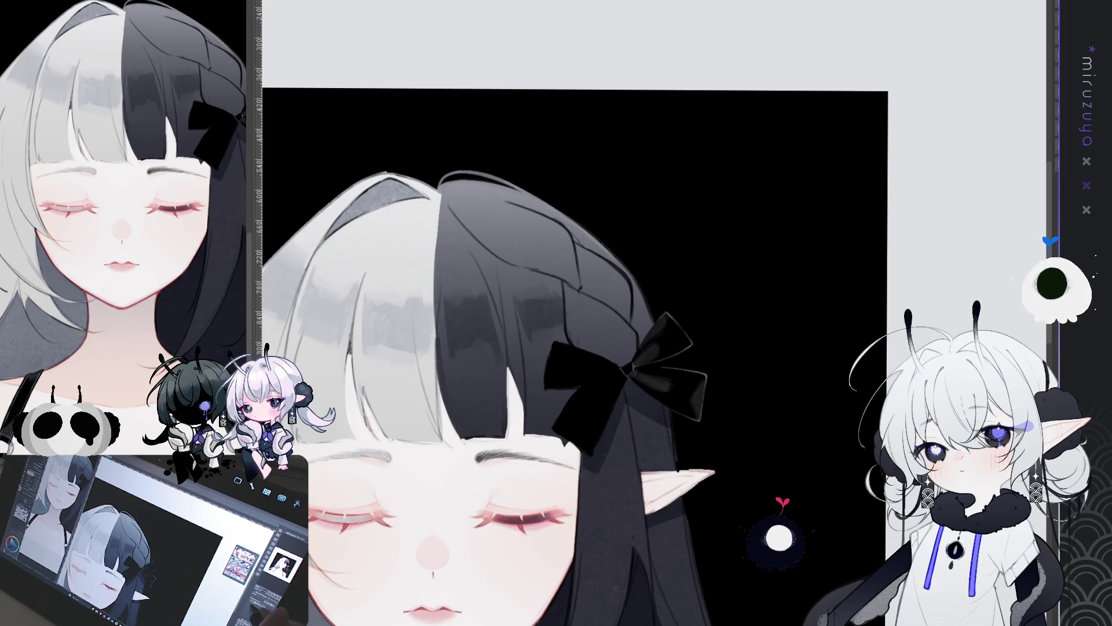
- Paint a light highlight stroke along the right edge of the black hair
mouse_move(696, 347)
mouse_down()
mouse_move(744, 430)
mouse_move(654, 315)
mouse_up()
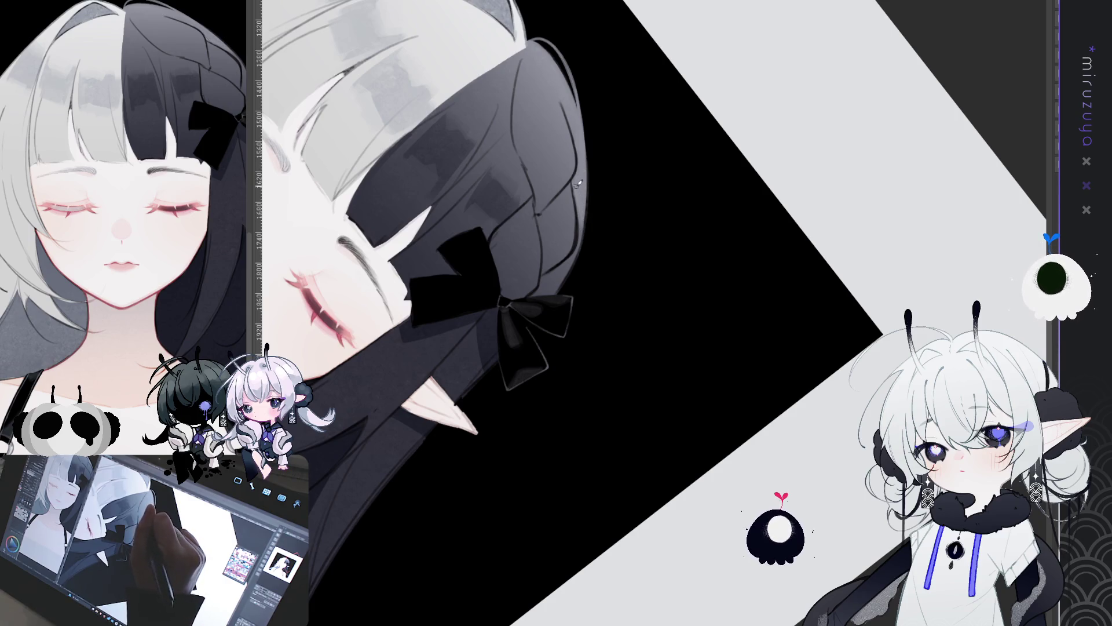
drag(577, 175, 580, 228)
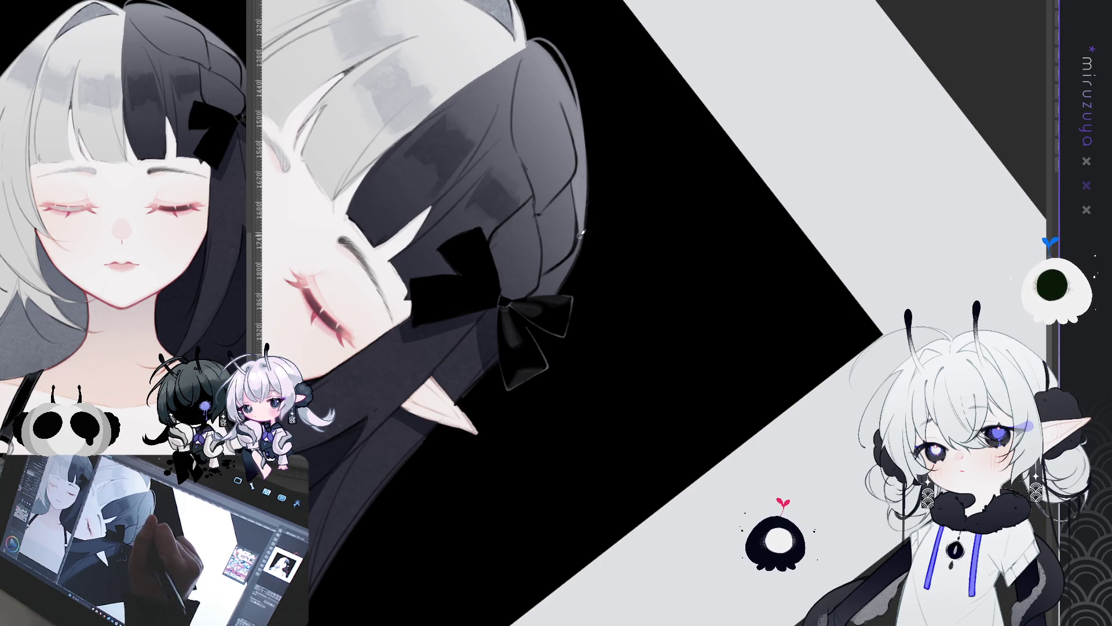
key(ctrl+alt+0)
mouse_move(657, 427)
mouse_down()
mouse_move(544, 326)
mouse_move(650, 368)
mouse_up()
drag(703, 310, 699, 339)
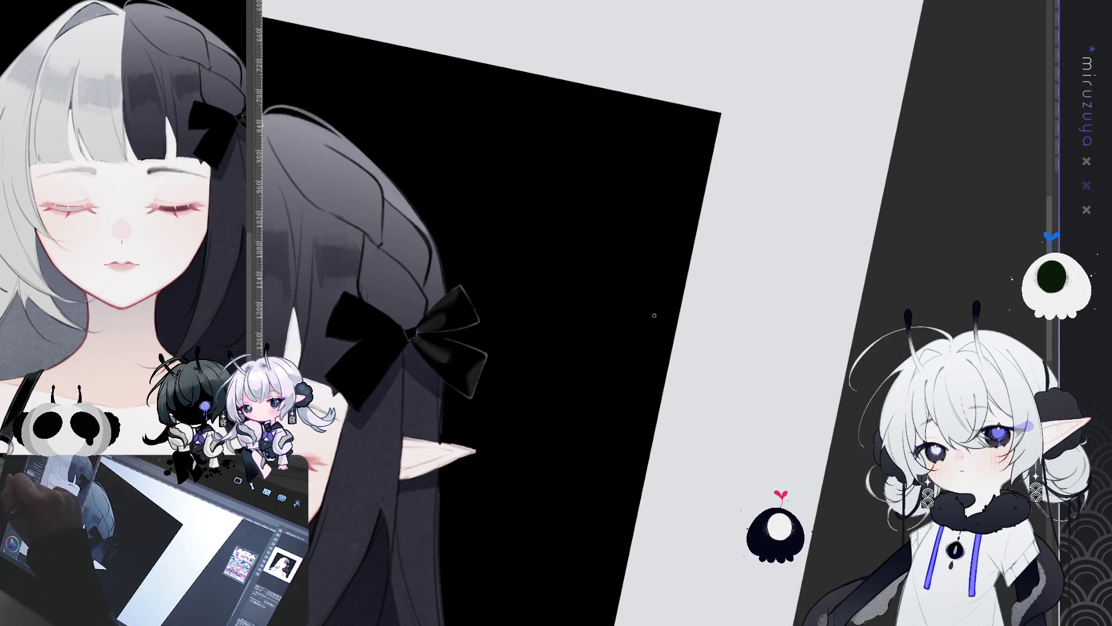
- Trace a light stroke along the black hair's outline lower down beside the bow
mouse_move(389, 174)
mouse_down()
mouse_move(456, 259)
mouse_move(453, 275)
mouse_up()
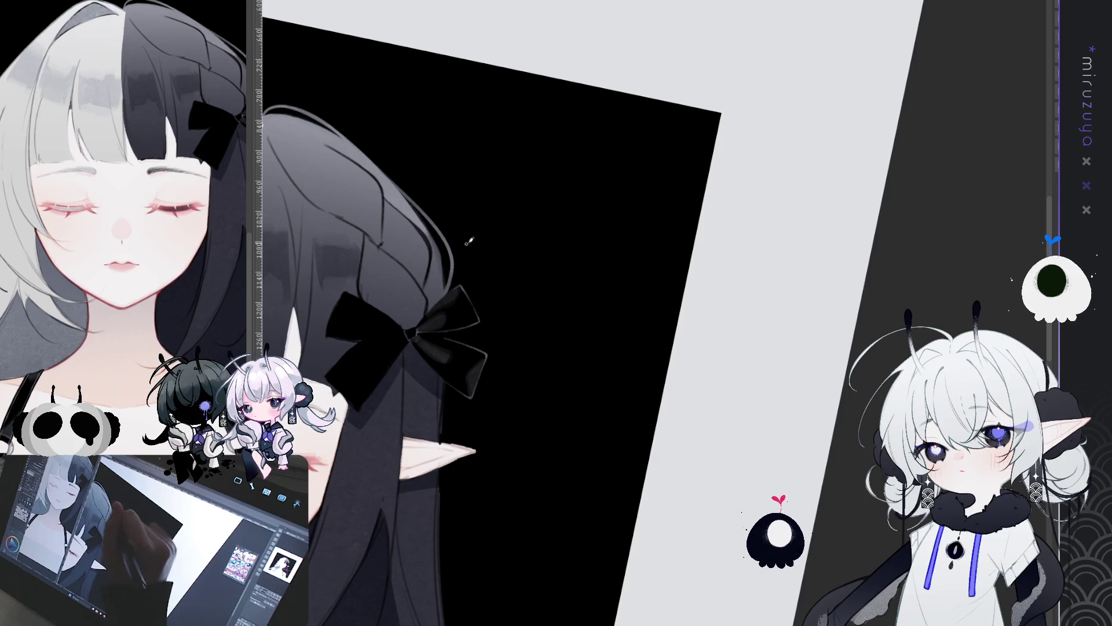
key(ctrl+0)
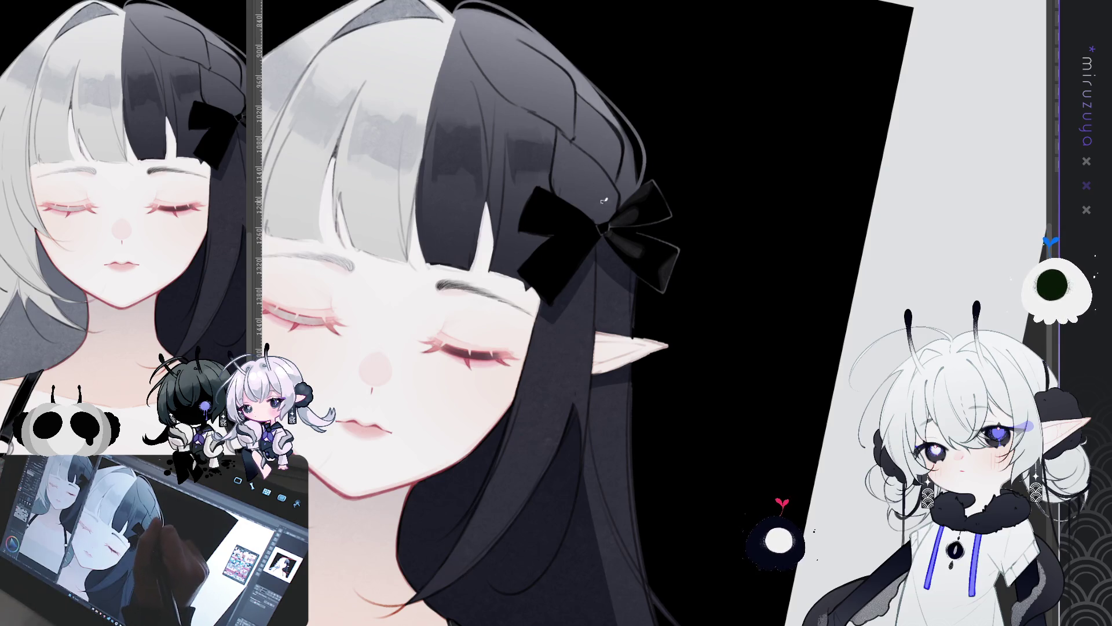
drag(601, 199, 424, 185)
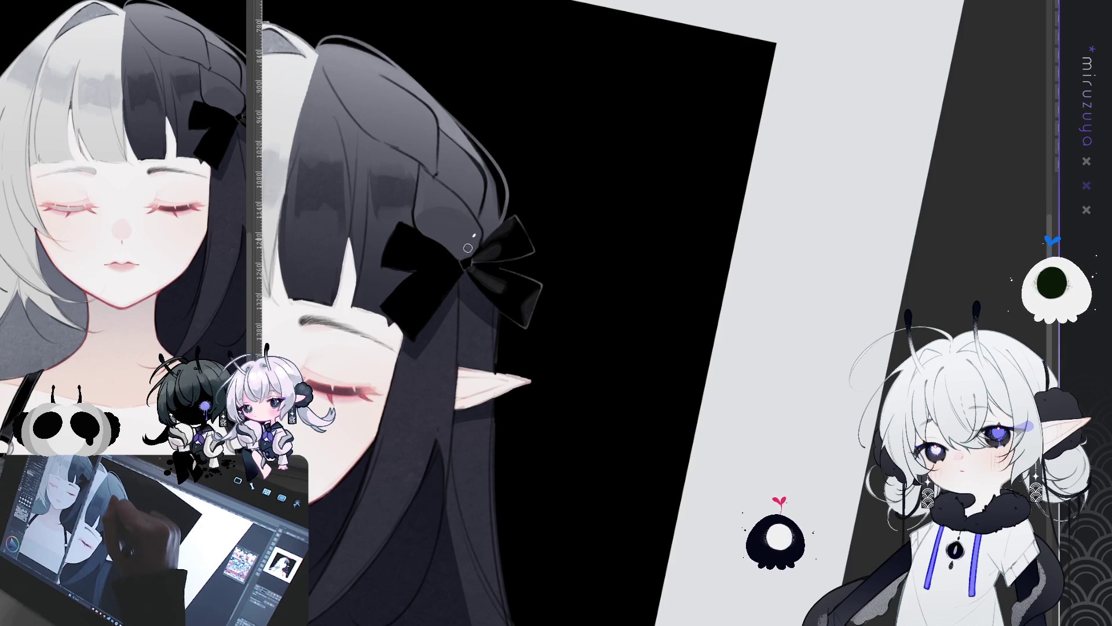
mouse_move(515, 420)
mouse_down()
mouse_move(492, 412)
mouse_move(469, 456)
mouse_up()
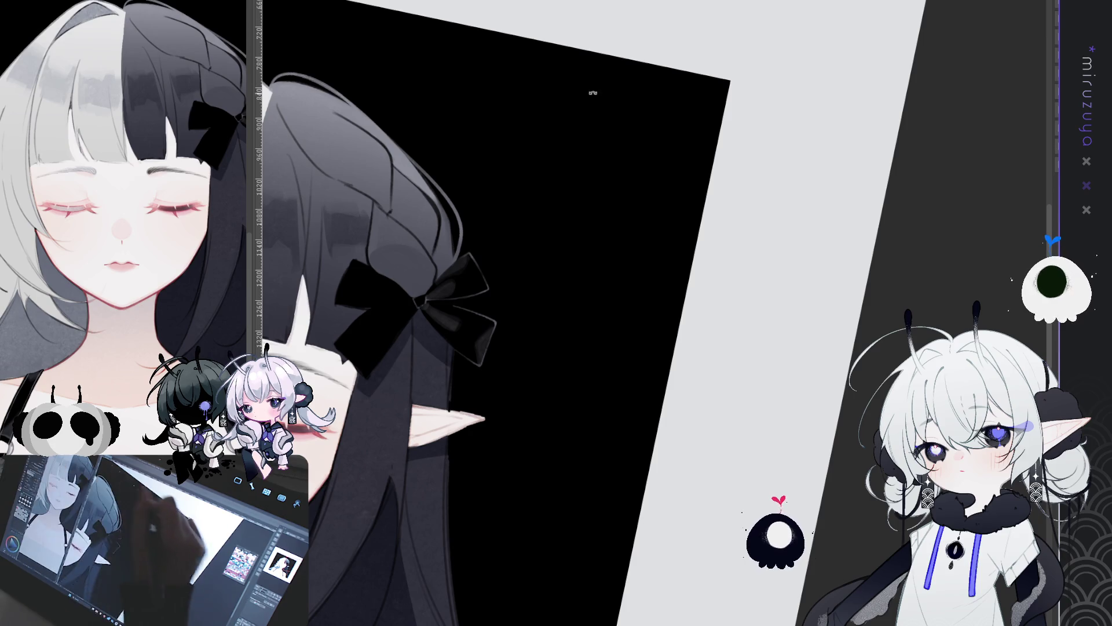
drag(576, 82, 675, 124)
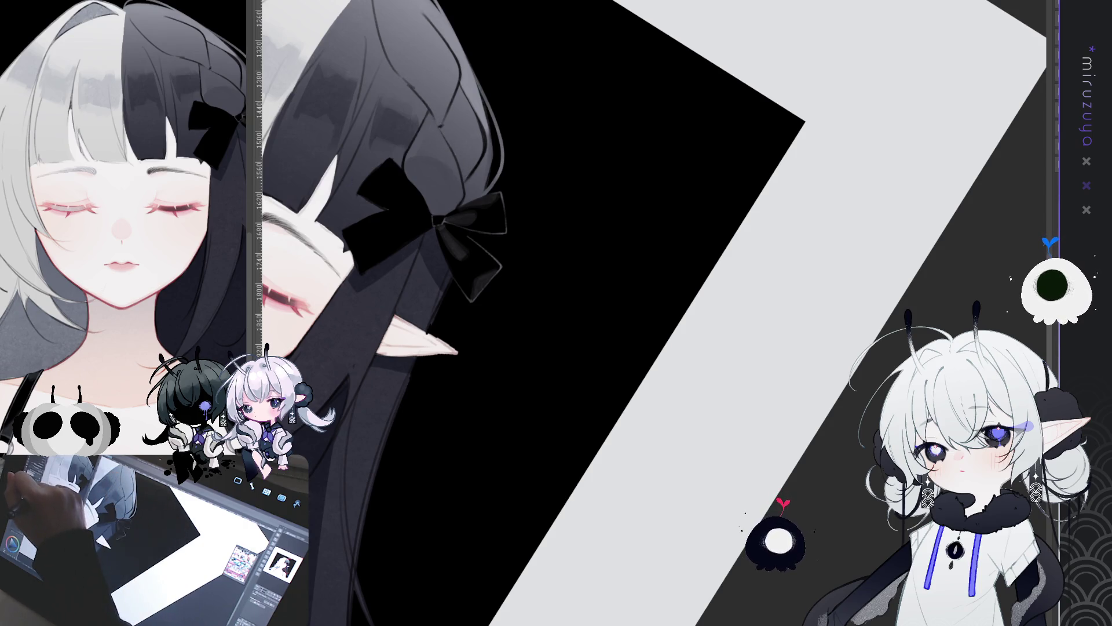
drag(603, 120, 472, 34)
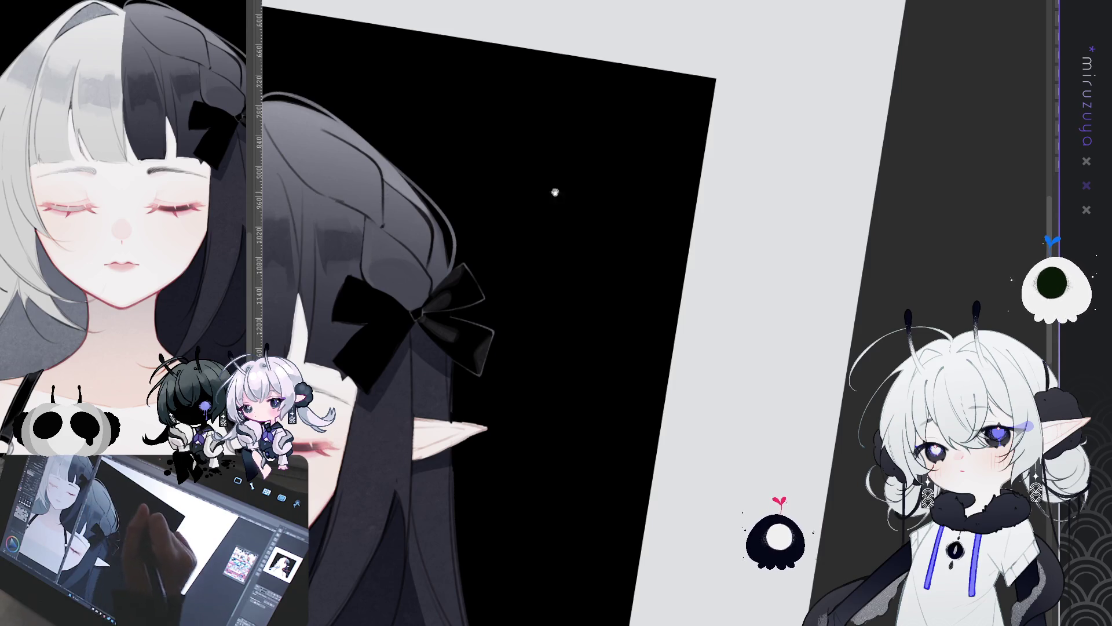
drag(547, 186, 708, 122)
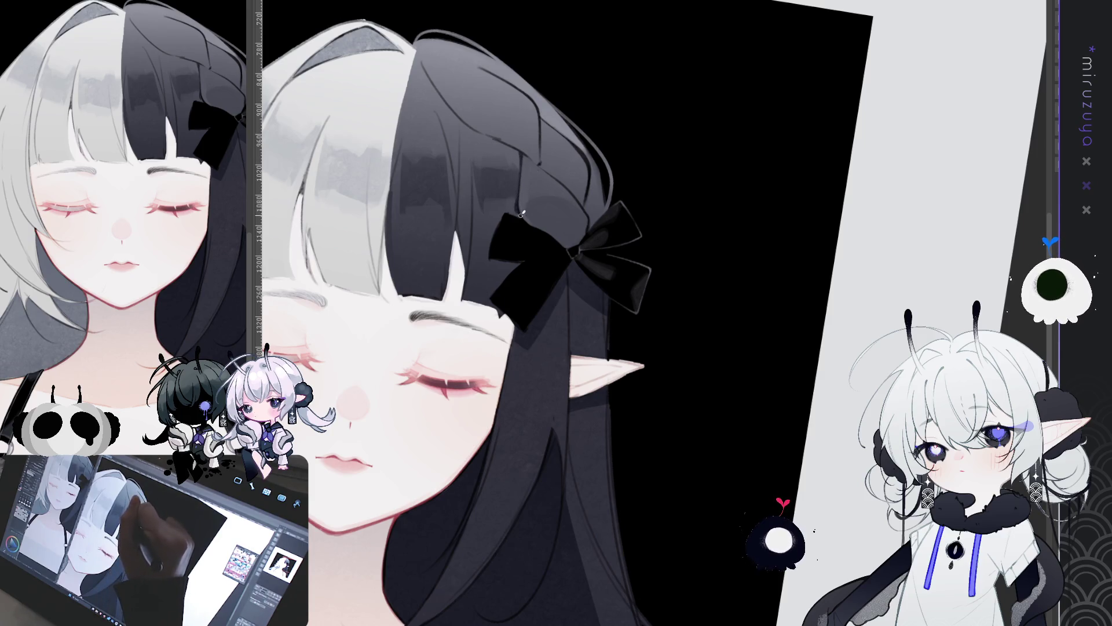
mouse_move(663, 110)
mouse_down()
mouse_move(837, 194)
mouse_move(561, 334)
mouse_move(522, 290)
mouse_up()
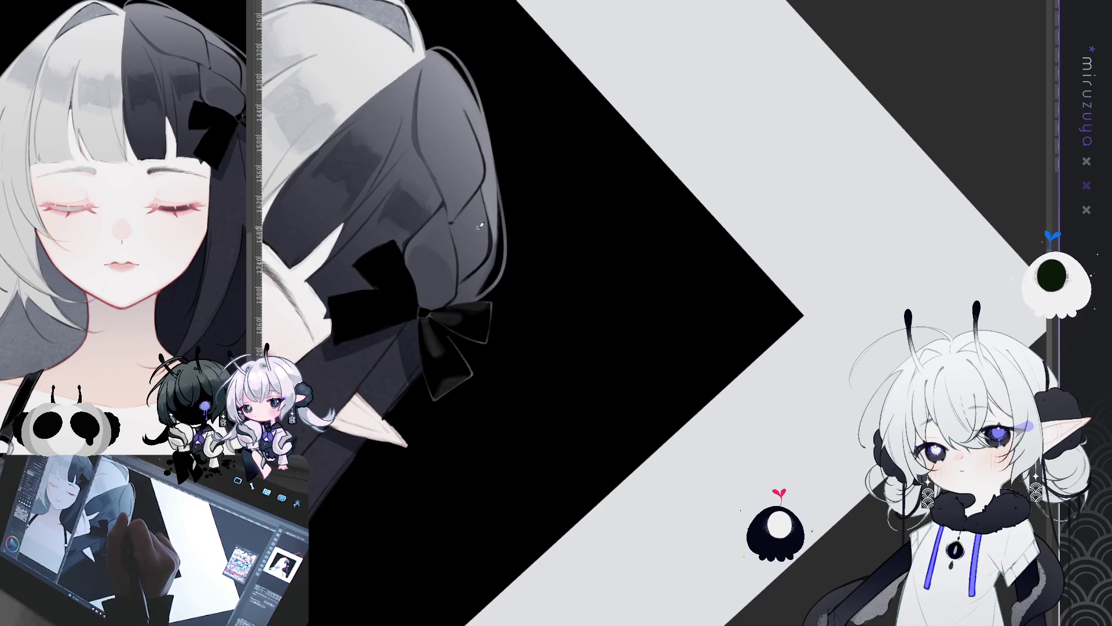
mouse_move(542, 164)
mouse_down()
mouse_move(472, 291)
mouse_move(432, 201)
mouse_up()
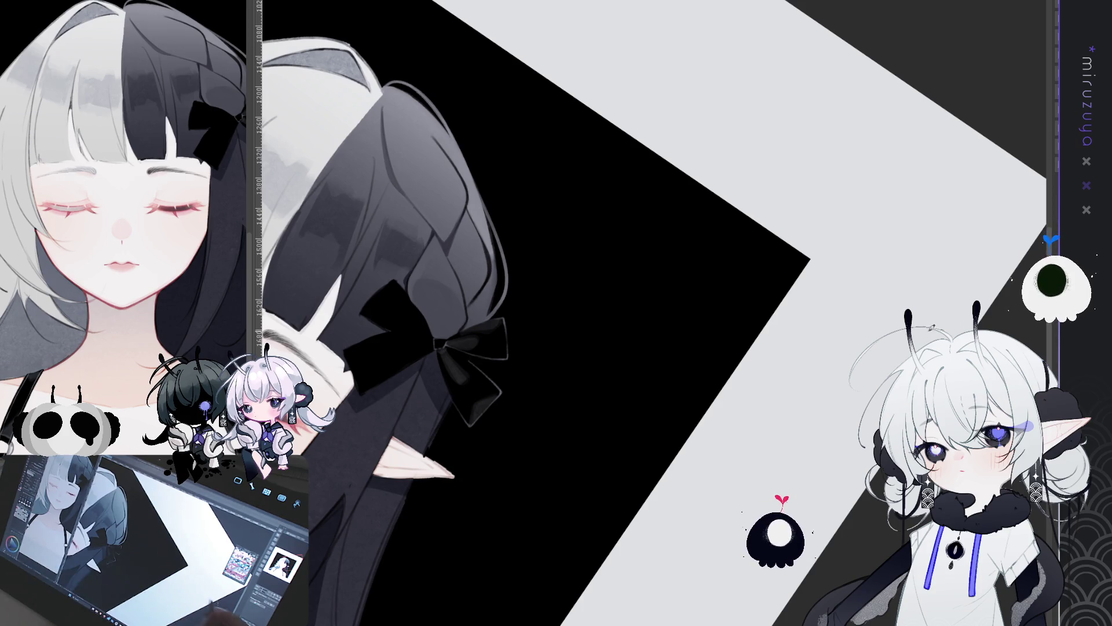
mouse_move(715, 179)
mouse_down()
mouse_move(680, 129)
mouse_move(732, 179)
mouse_up()
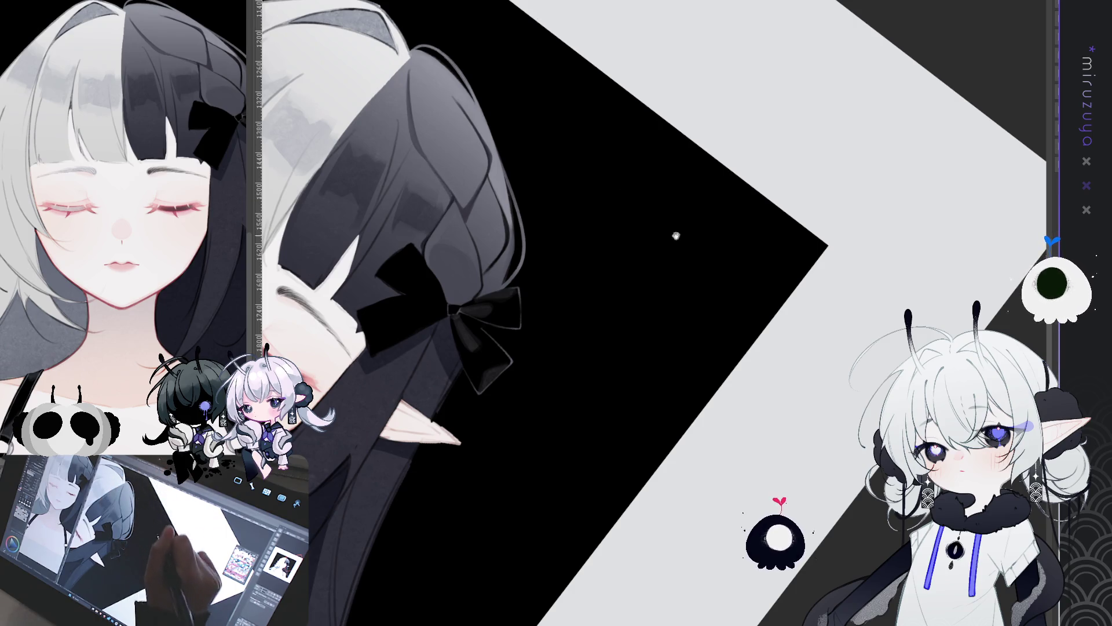
key(ctrl+plus)
key(minus)
key(minus)
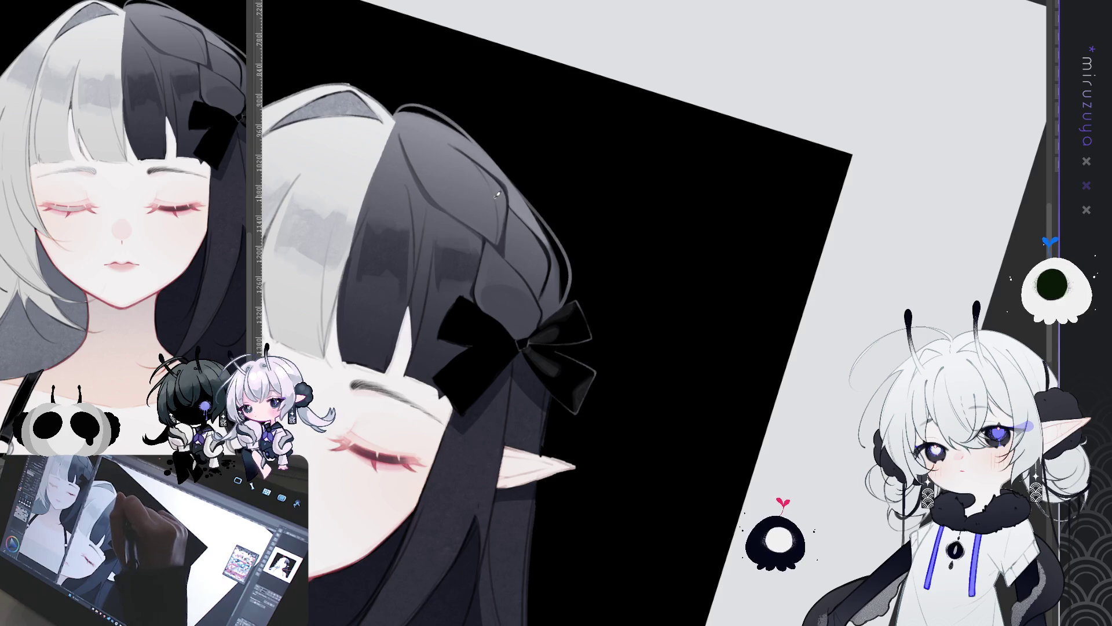
key(minus)
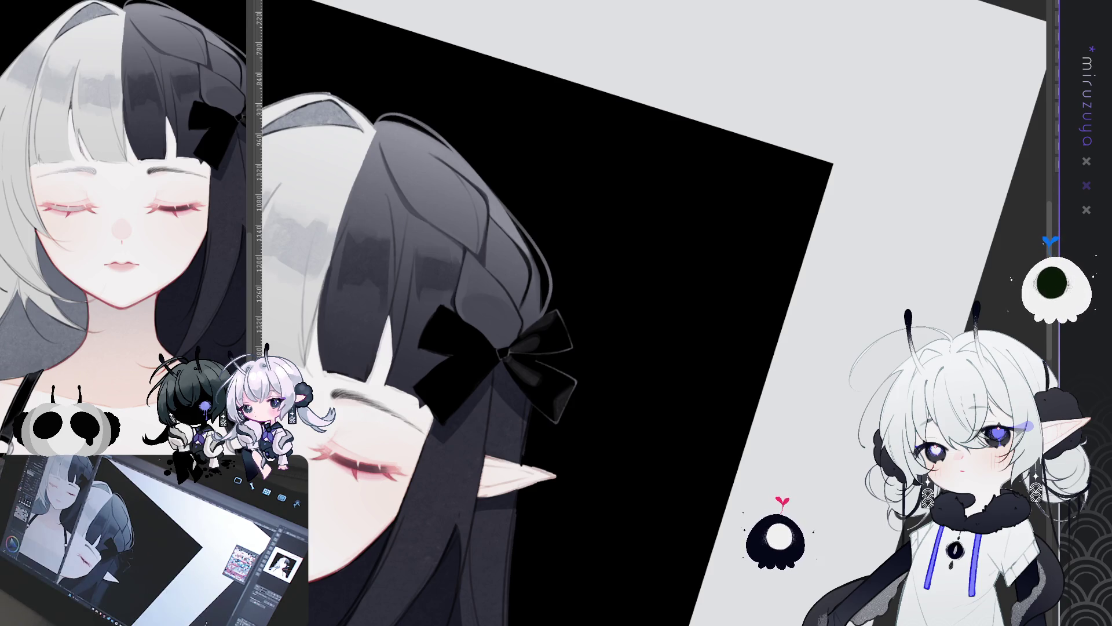
drag(594, 388, 555, 401)
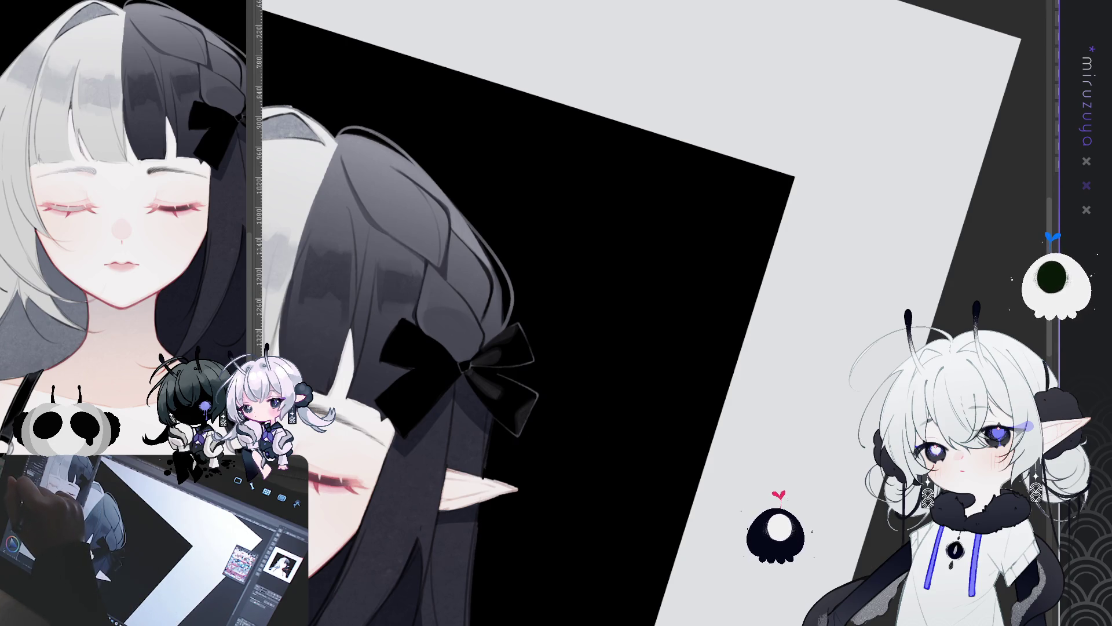
drag(540, 300, 509, 287)
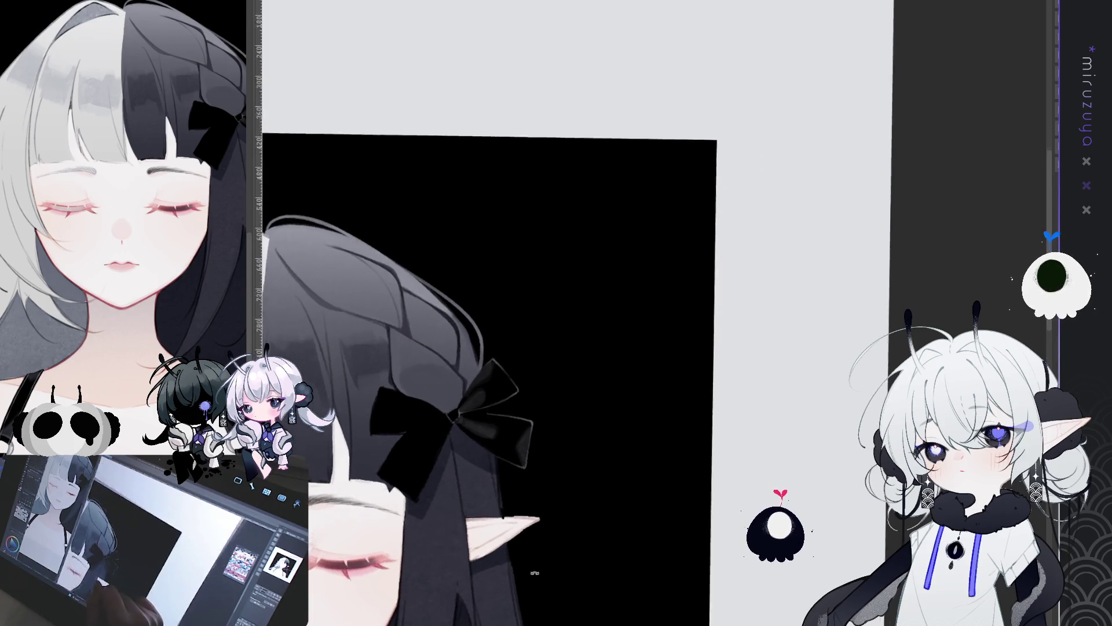
key(ctrl+0)
key(ctrl+plus)
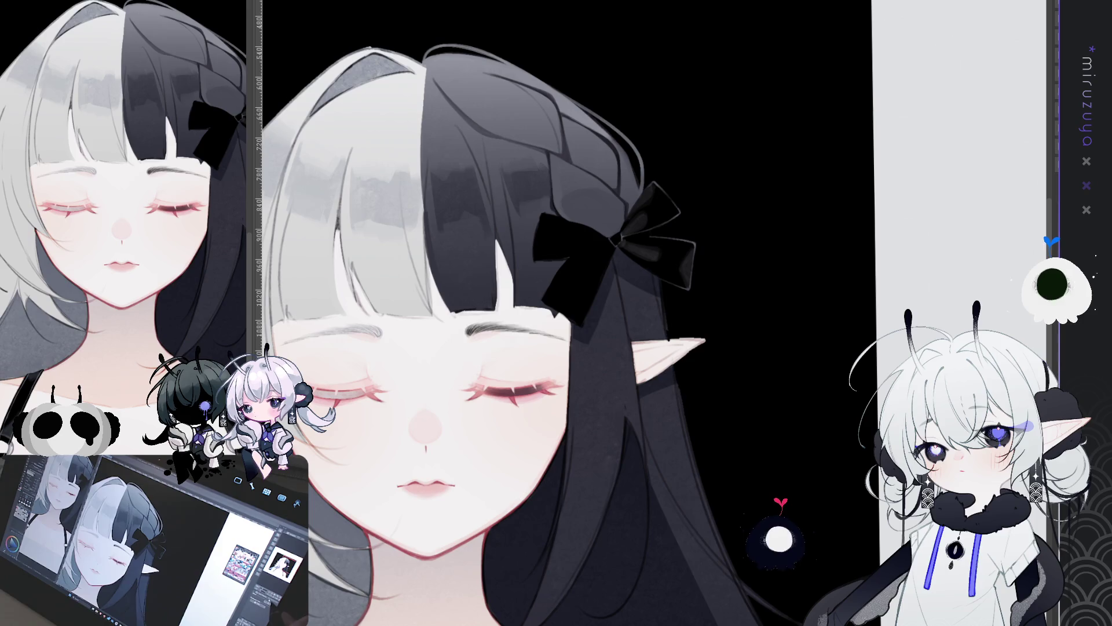
key(minus)
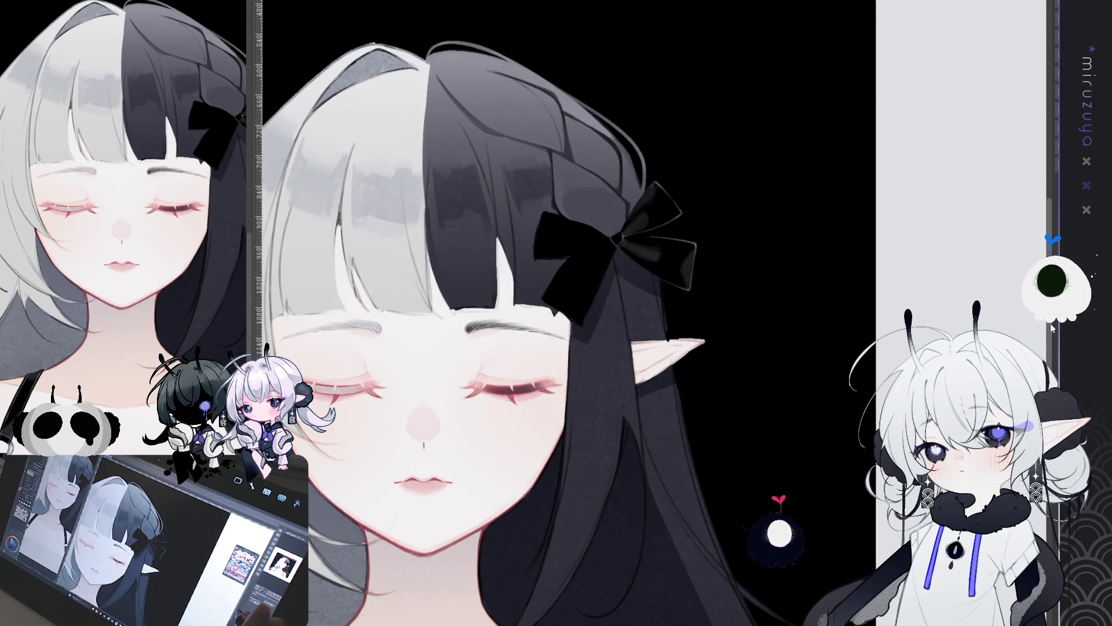
key(ctrl+z)
drag(522, 348, 556, 321)
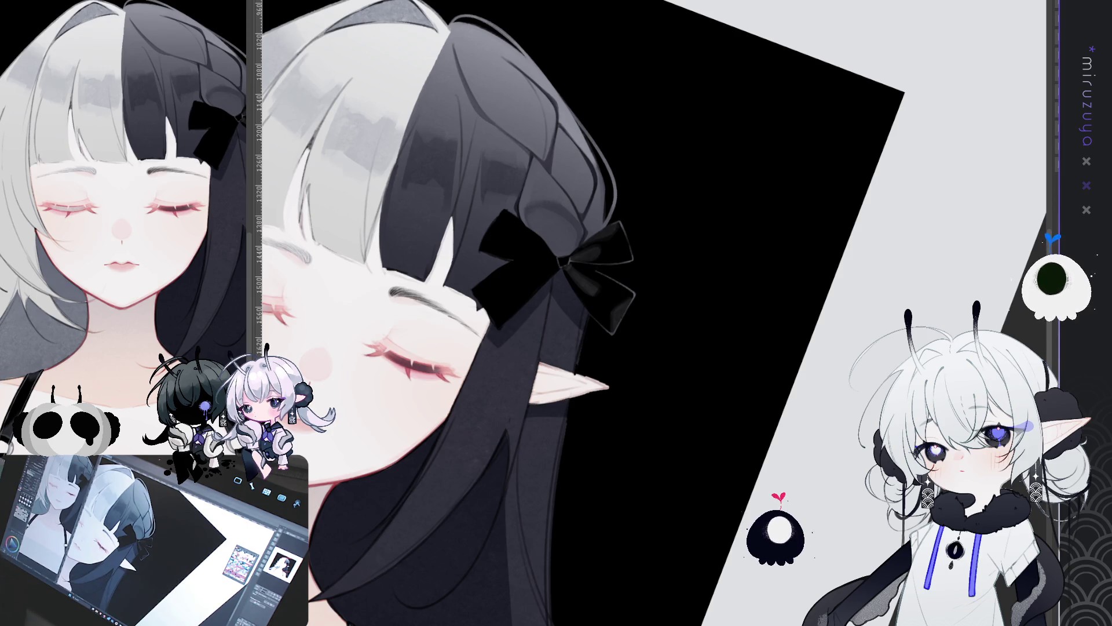
drag(743, 531, 595, 571)
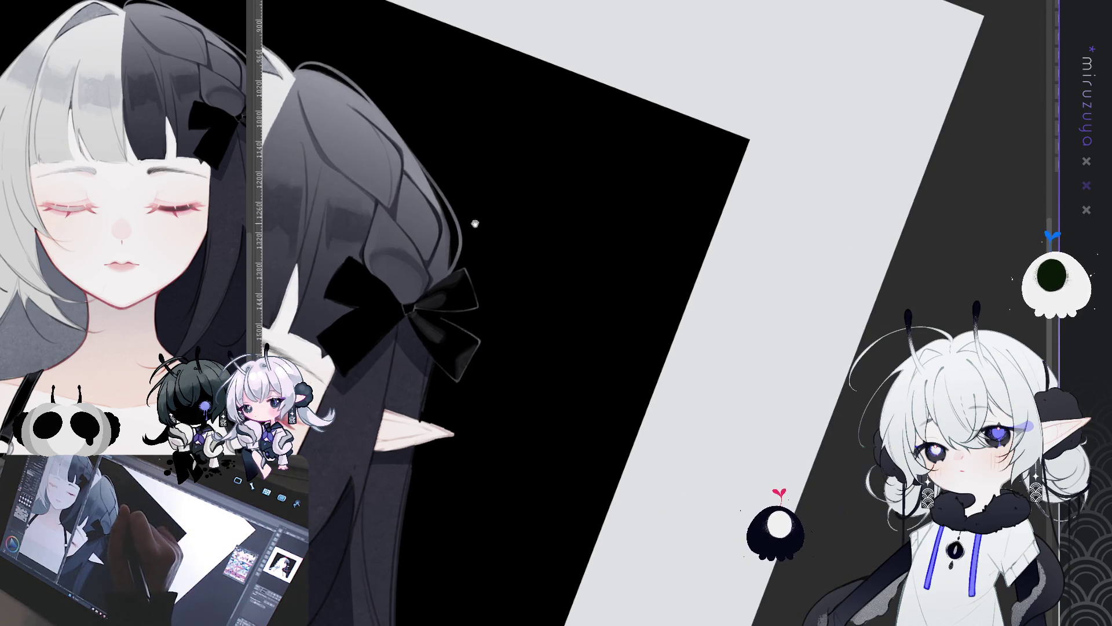
drag(457, 254, 509, 270)
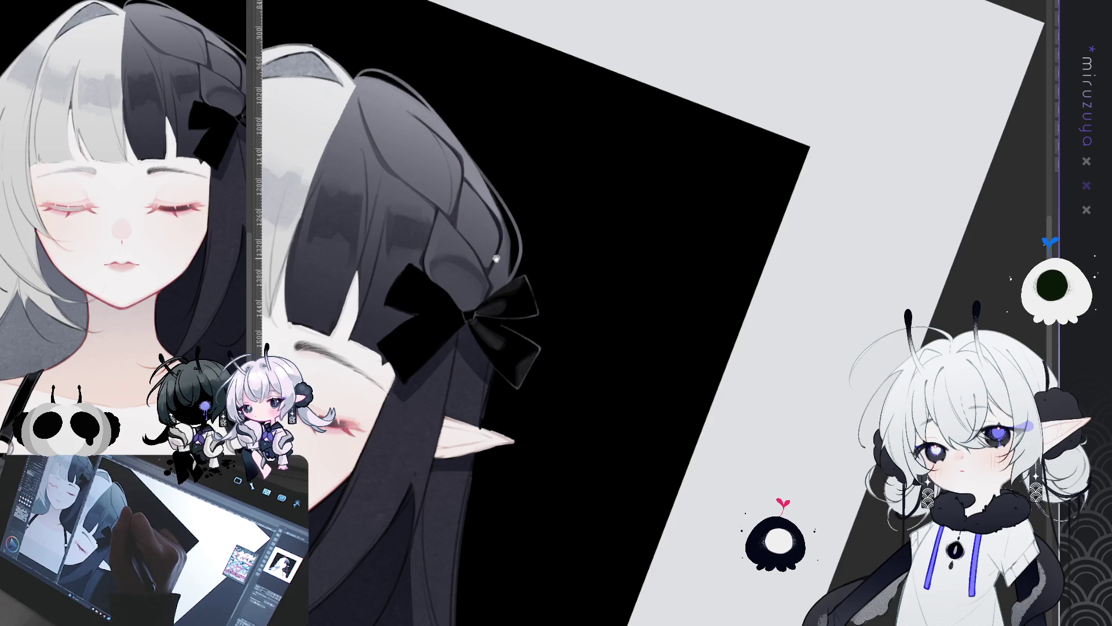
drag(503, 270, 458, 272)
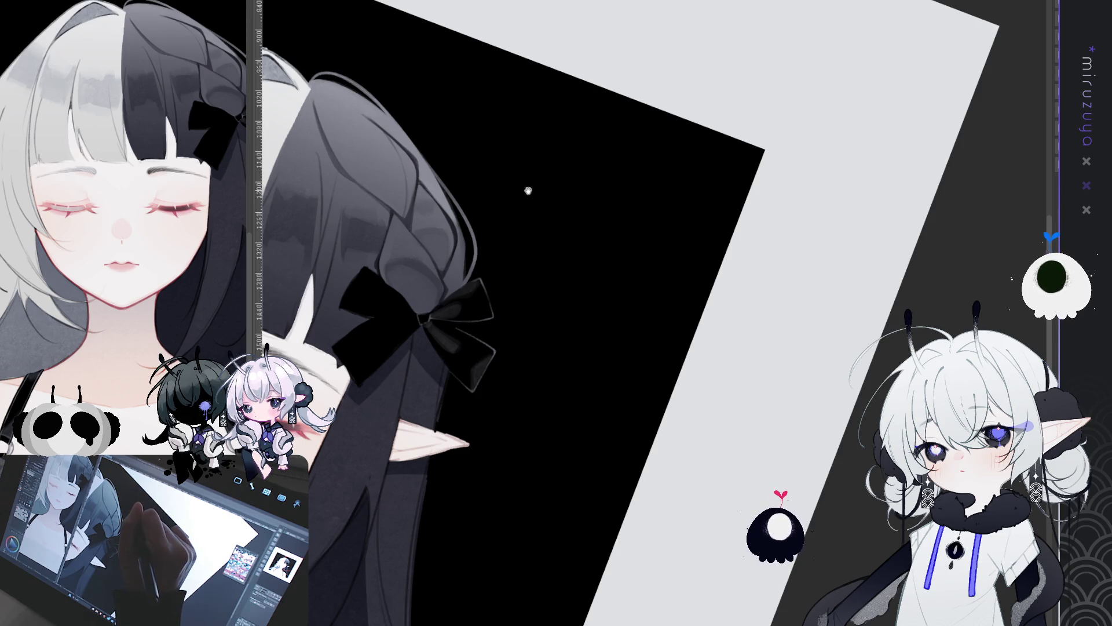
drag(494, 219, 439, 250)
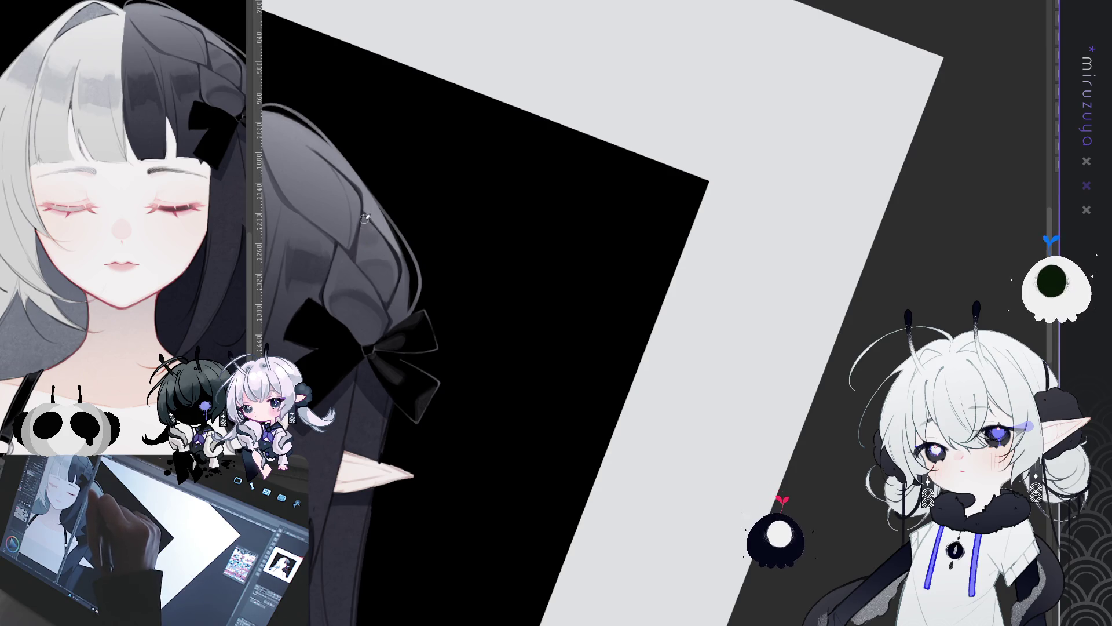
drag(366, 210, 476, 220)
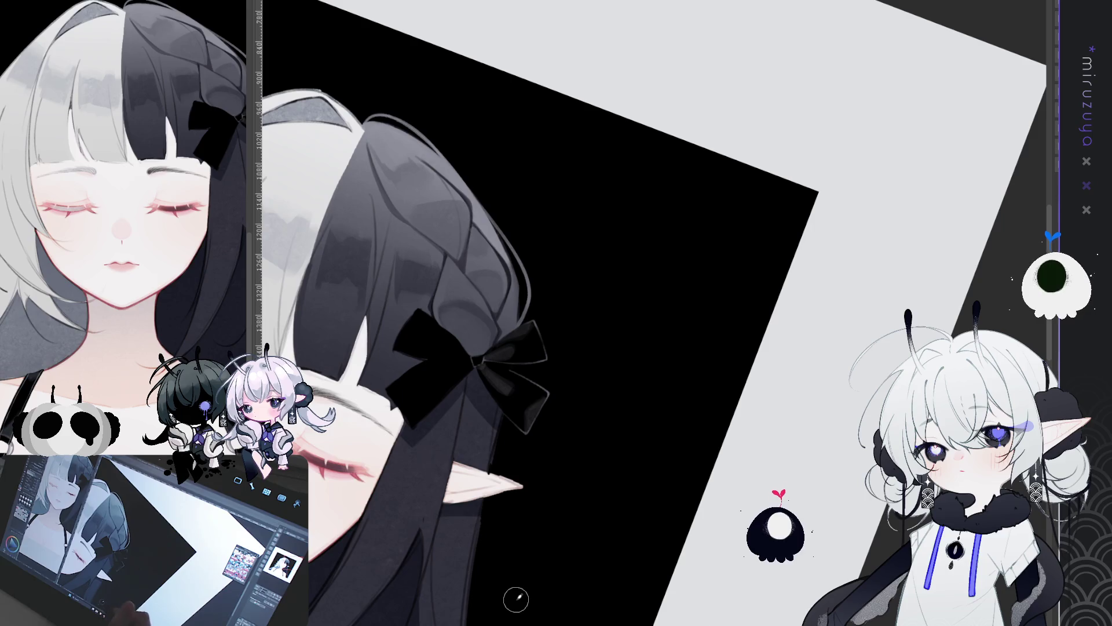
drag(502, 599, 698, 489)
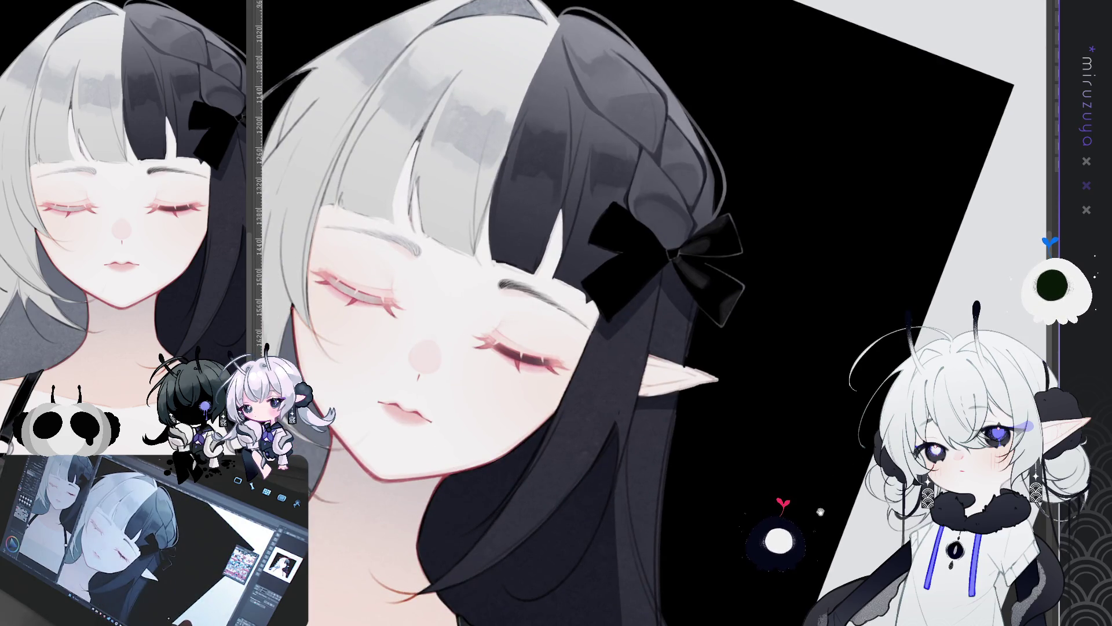
mouse_move(695, 406)
mouse_down()
mouse_move(752, 448)
mouse_move(618, 535)
mouse_up()
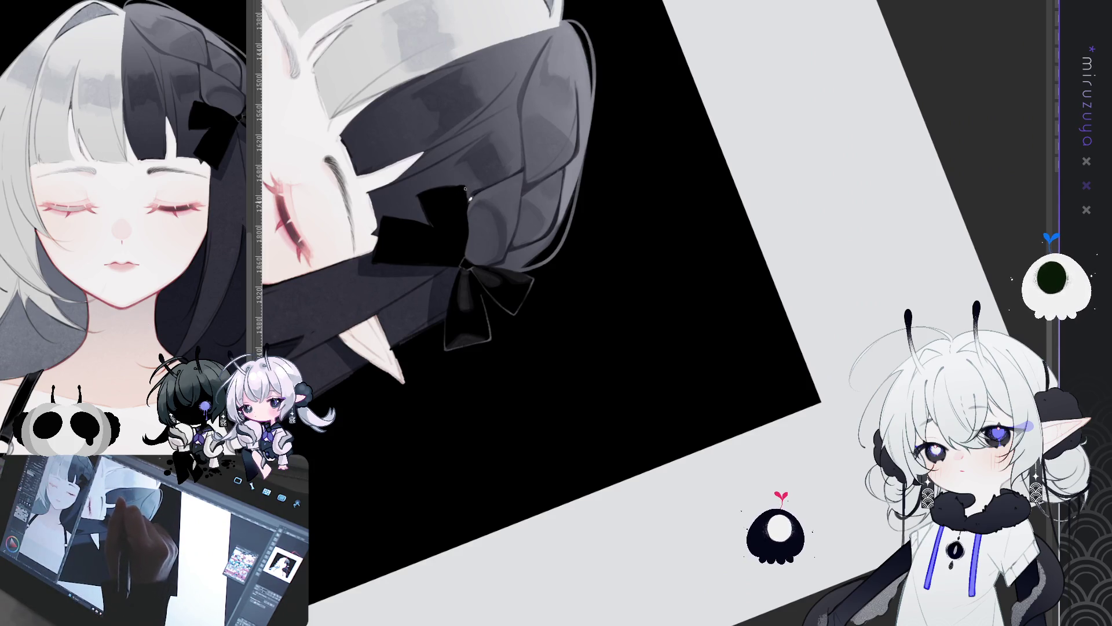
drag(467, 197, 530, 41)
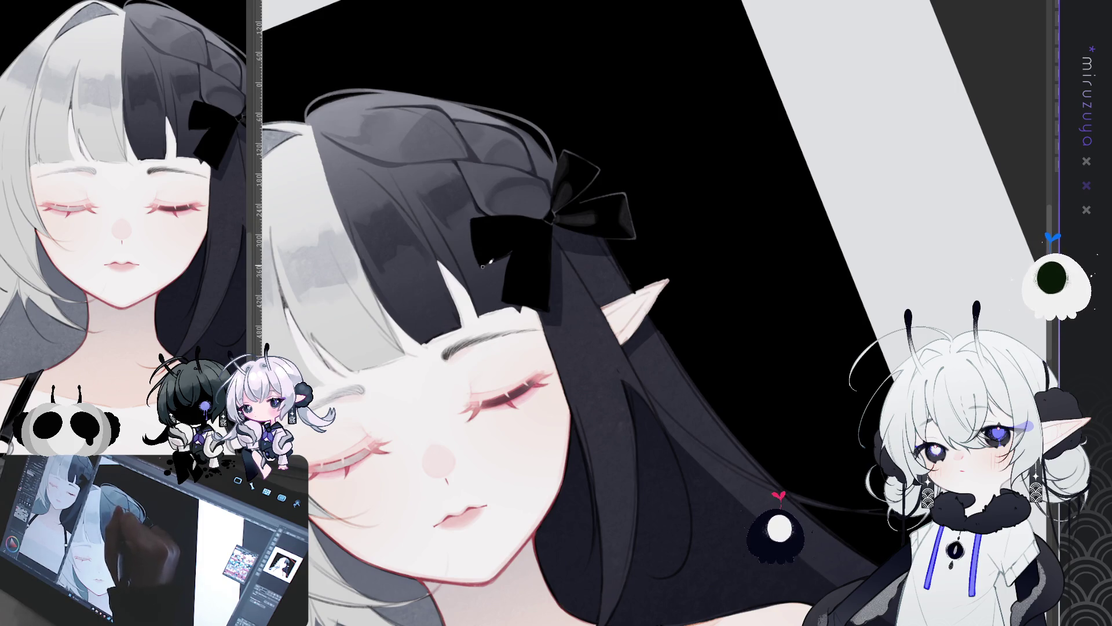
mouse_move(520, 273)
mouse_down()
mouse_move(784, 219)
mouse_move(621, 163)
mouse_up()
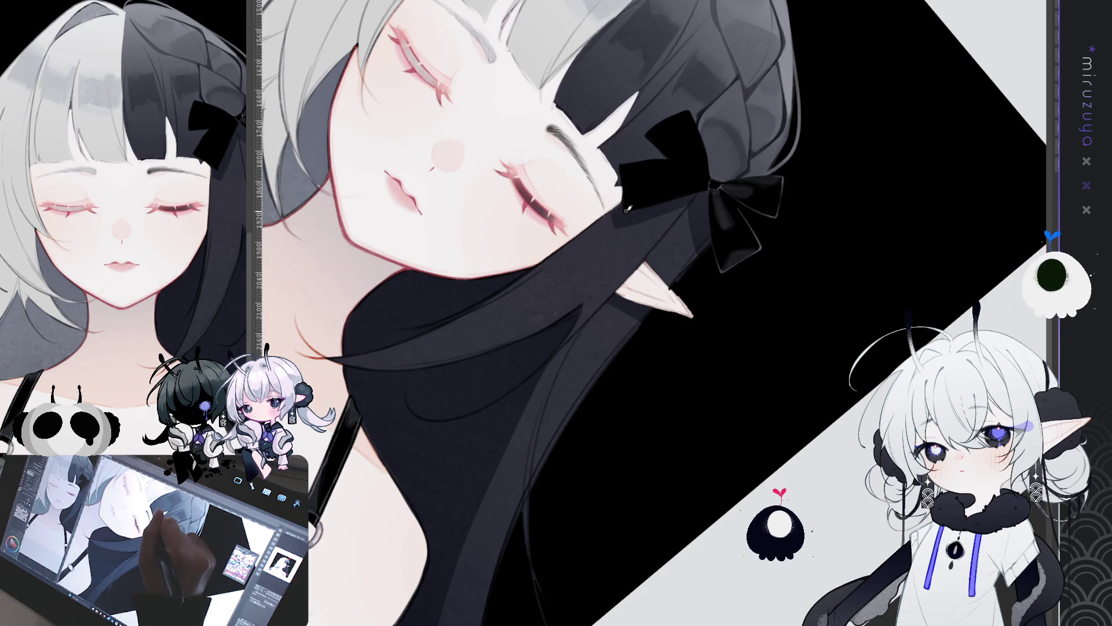
drag(669, 188, 540, 240)
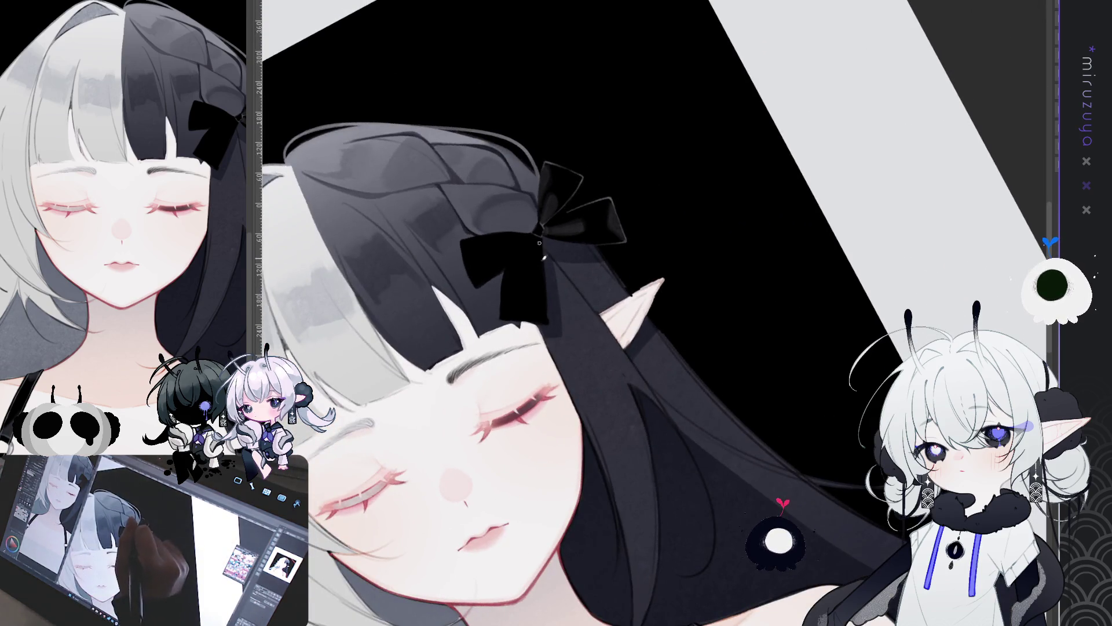
drag(619, 258, 422, 175)
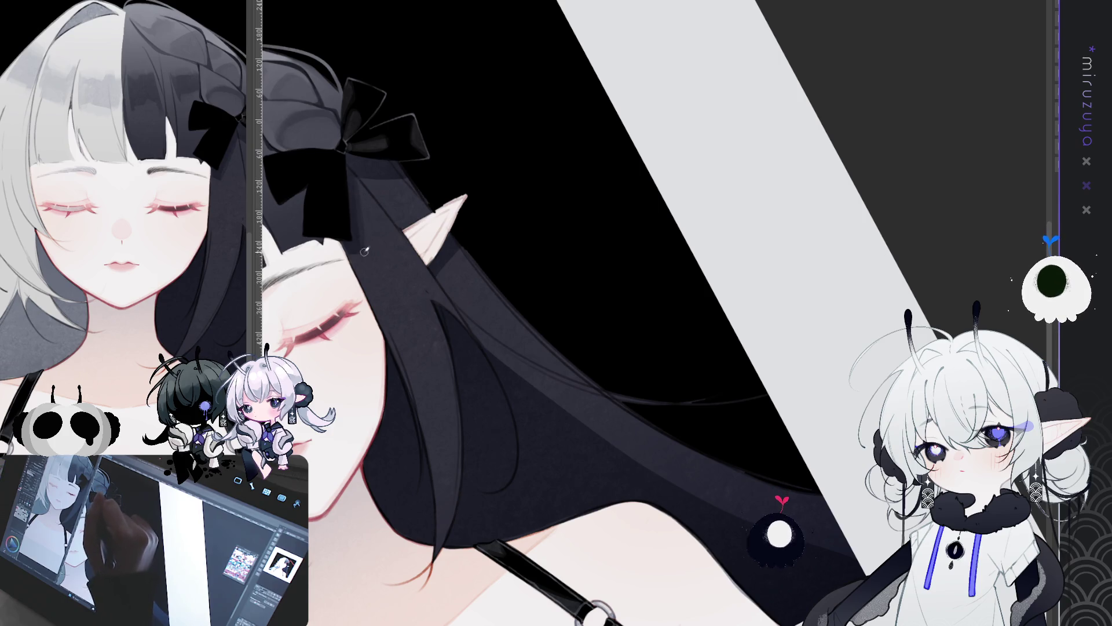
mouse_move(361, 179)
mouse_down()
mouse_move(728, 161)
mouse_move(728, 278)
mouse_move(504, 207)
mouse_up()
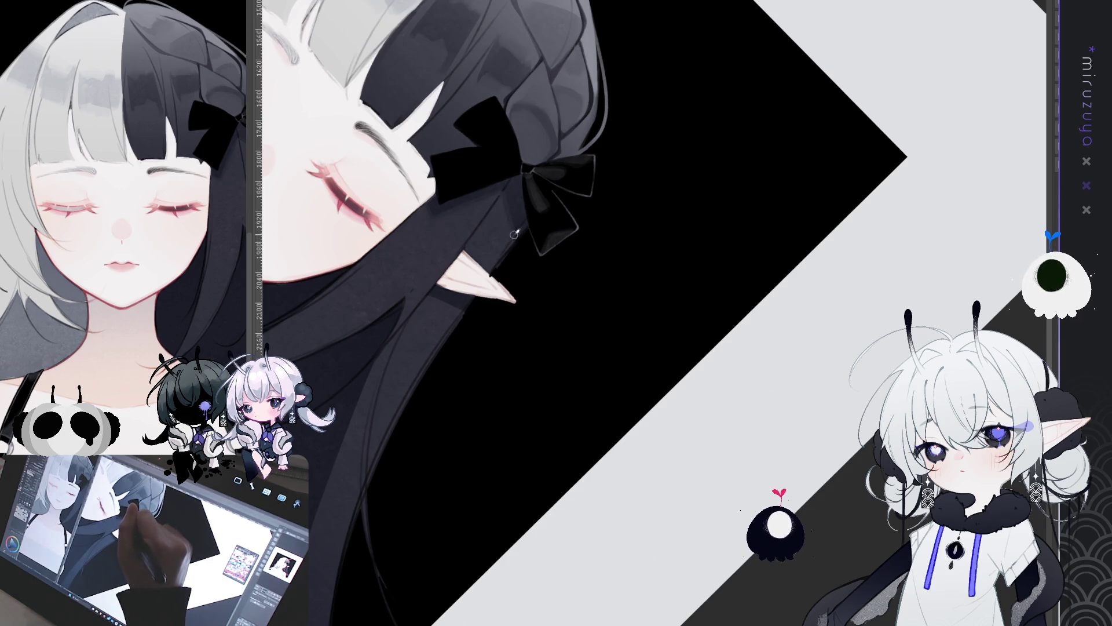
mouse_move(435, 537)
mouse_down()
mouse_move(626, 514)
mouse_move(653, 494)
mouse_up()
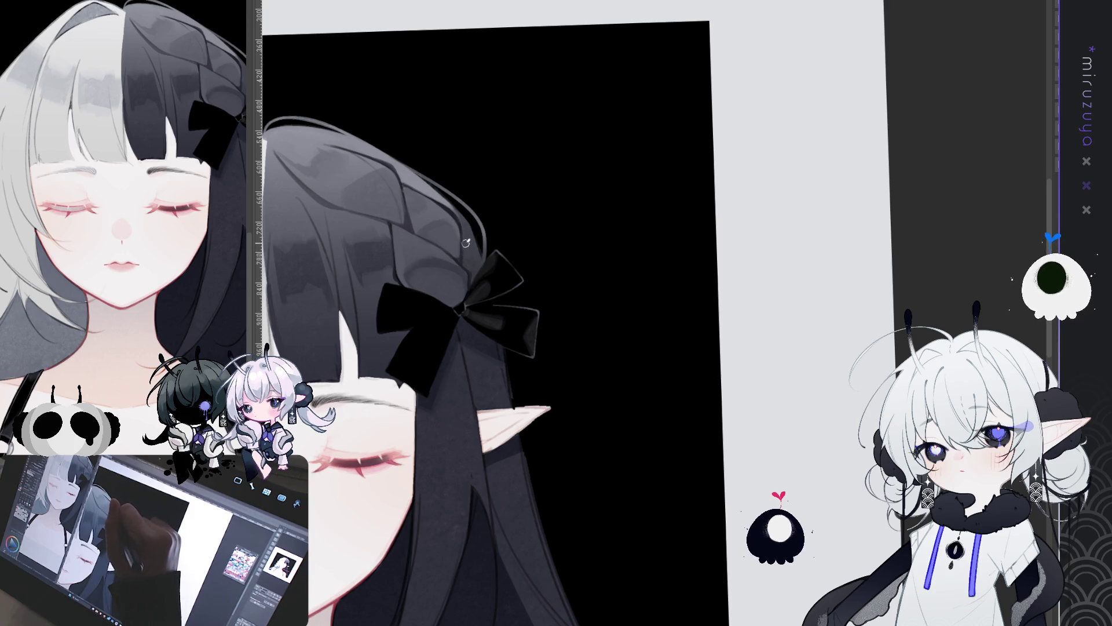
mouse_move(477, 214)
mouse_down()
mouse_move(668, 129)
mouse_move(695, 154)
mouse_up()
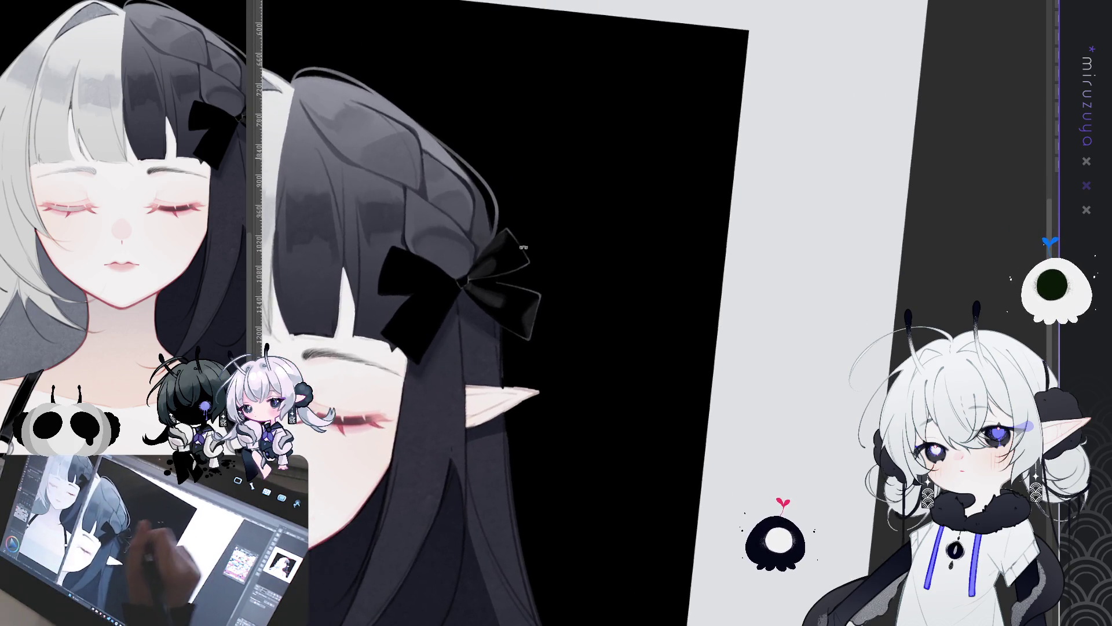
- Paint a thin reddish strand line into the black hair near the braid and bow
drag(724, 301, 713, 313)
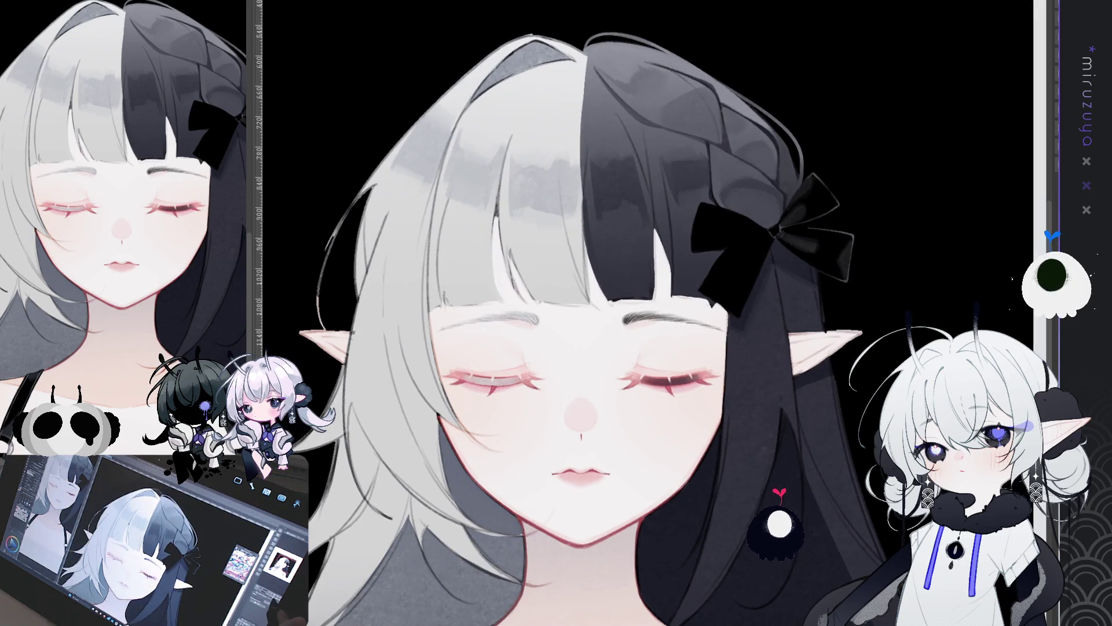
drag(779, 298, 698, 327)
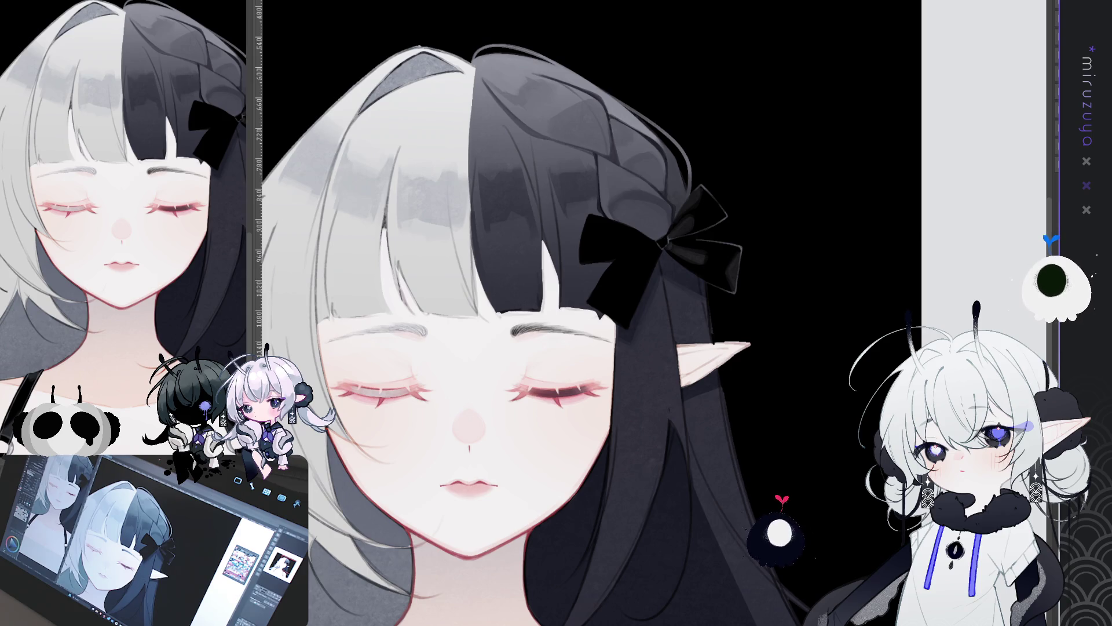
drag(580, 348, 382, 278)
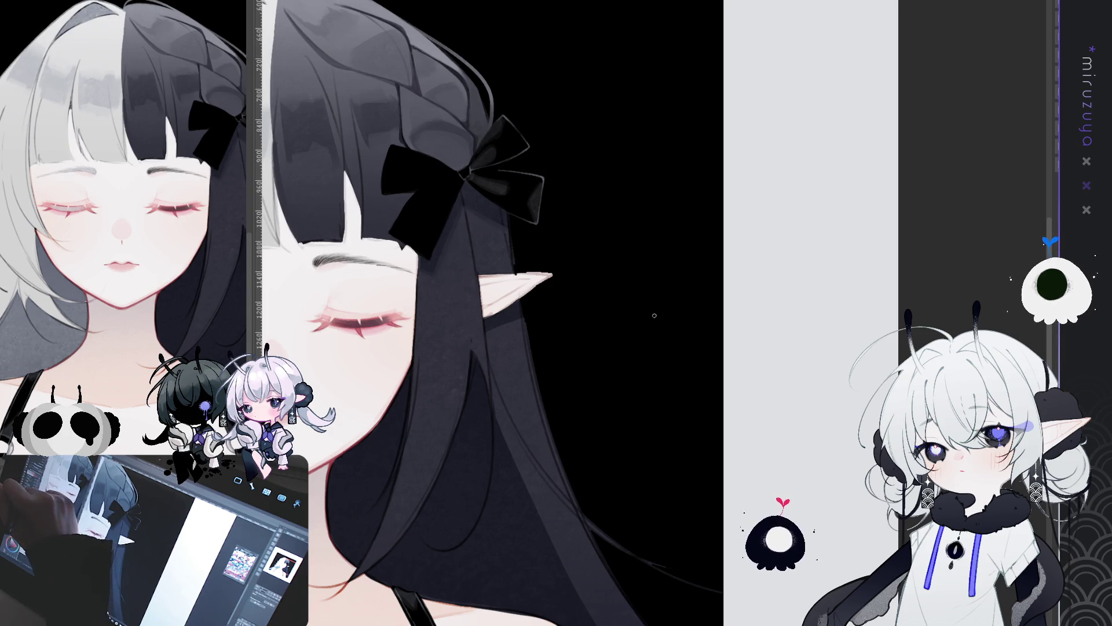
drag(401, 125, 408, 142)
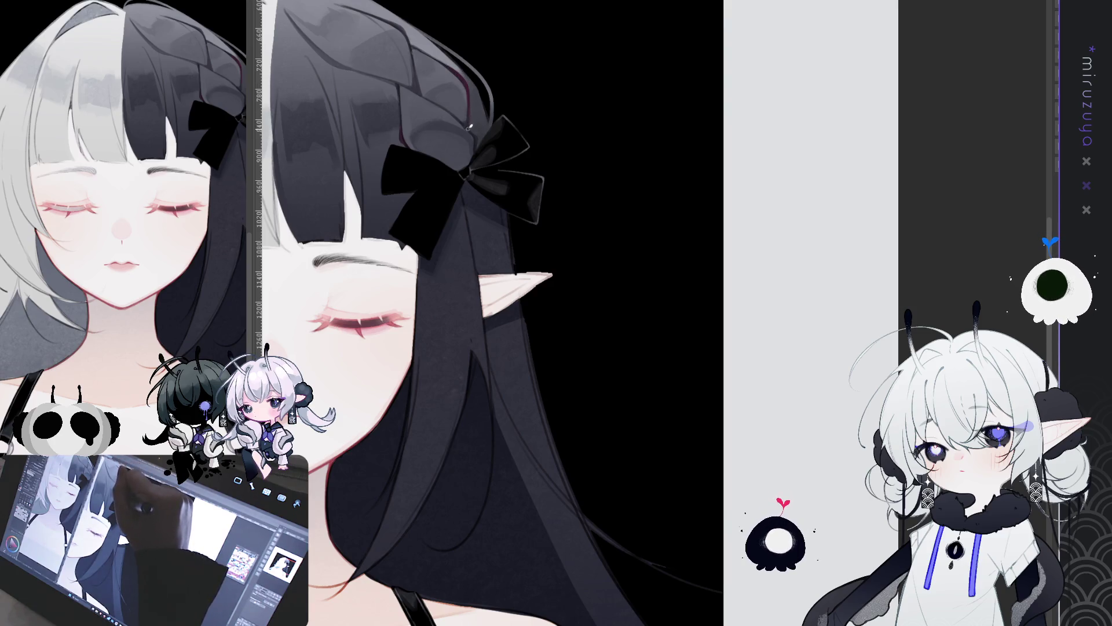
mouse_move(475, 146)
mouse_down()
mouse_move(636, 286)
mouse_move(782, 315)
mouse_move(790, 268)
mouse_move(745, 266)
mouse_move(717, 322)
mouse_up()
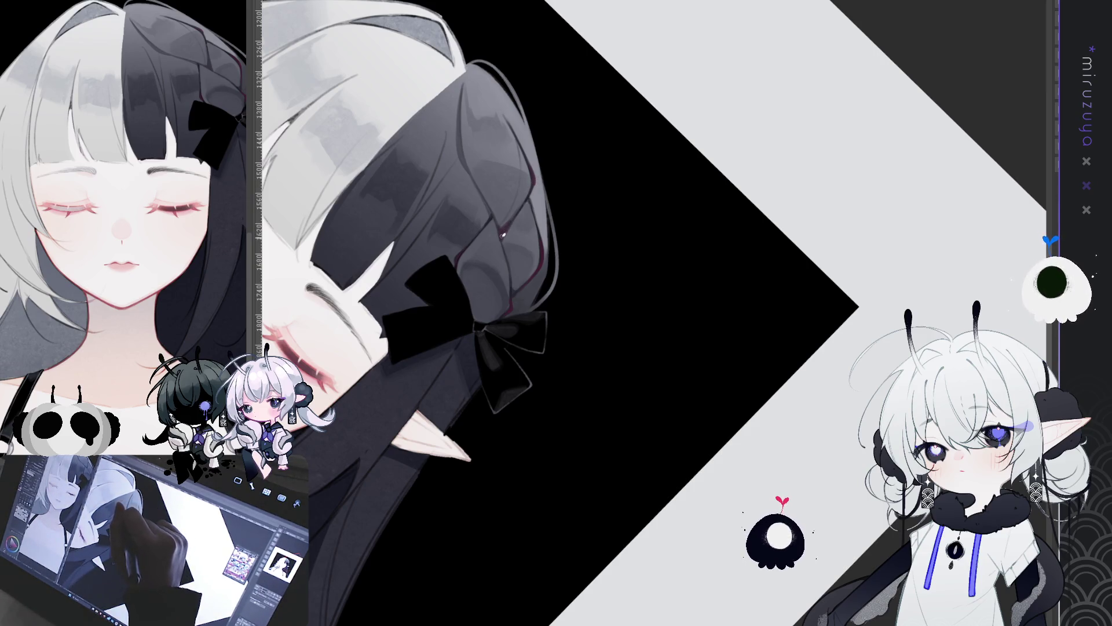
key(ctrl+at)
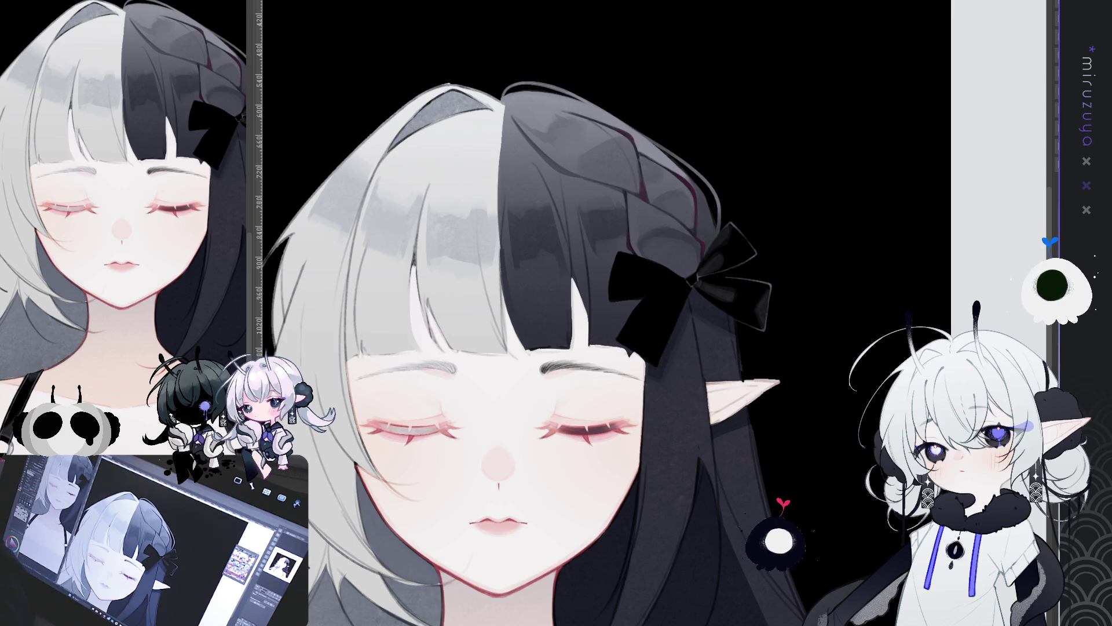
mouse_move(637, 406)
mouse_down()
mouse_move(660, 503)
mouse_move(579, 406)
mouse_move(521, 376)
mouse_up()
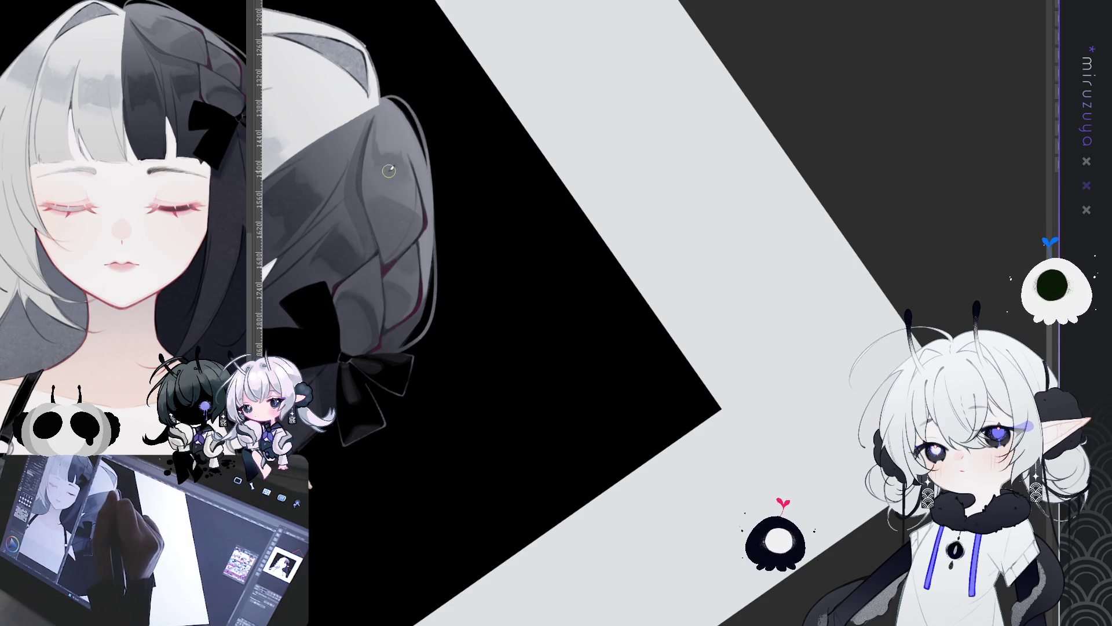
drag(388, 170, 510, 521)
drag(508, 423, 443, 102)
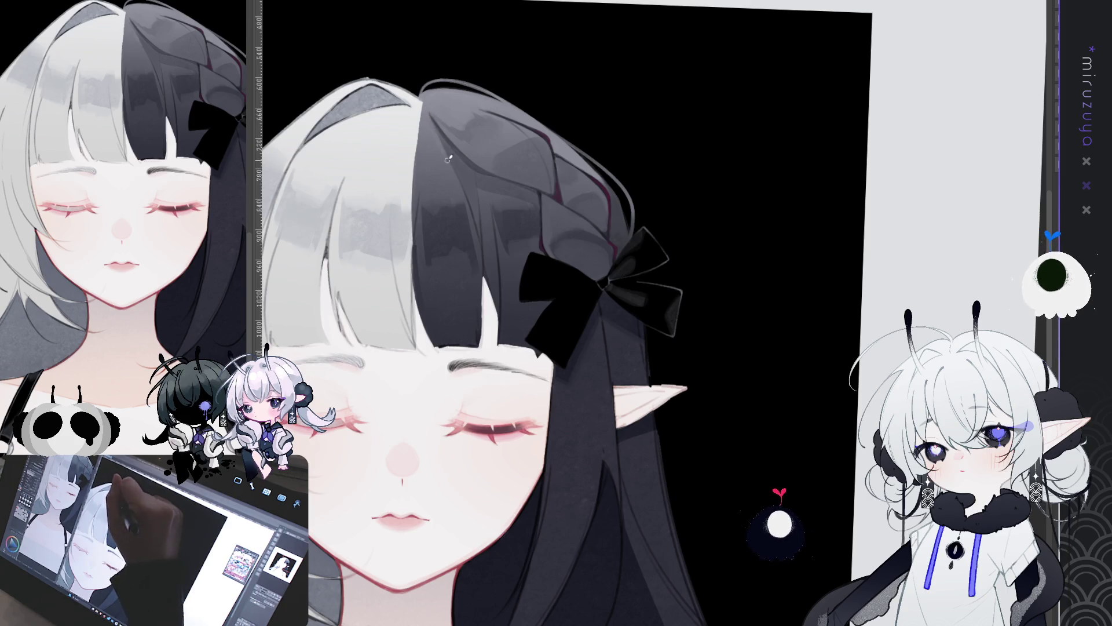
drag(500, 170, 494, 245)
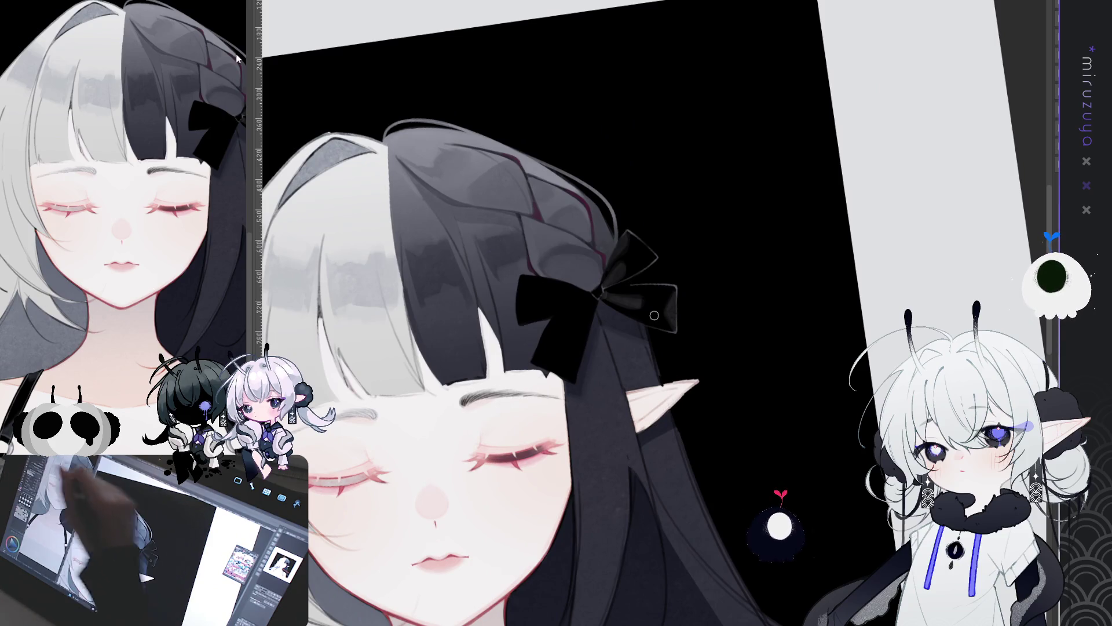